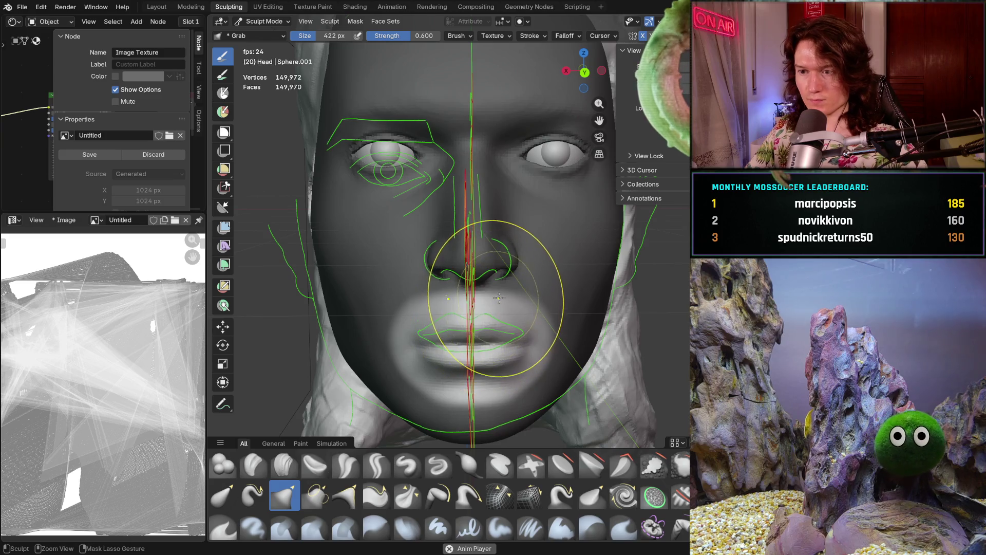
Reshape the mouth and lips with Grab strokes, orbiting to a three-quarter view to check
{"action": "mouse_move", "coordinate": [458, 316]}
{"action": "left_mouse_down"}
{"action": "mouse_move", "coordinate": [470, 288]}
{"action": "mouse_move", "coordinate": [464, 330]}
{"action": "mouse_move", "coordinate": [465, 308]}
{"action": "left_mouse_up"}
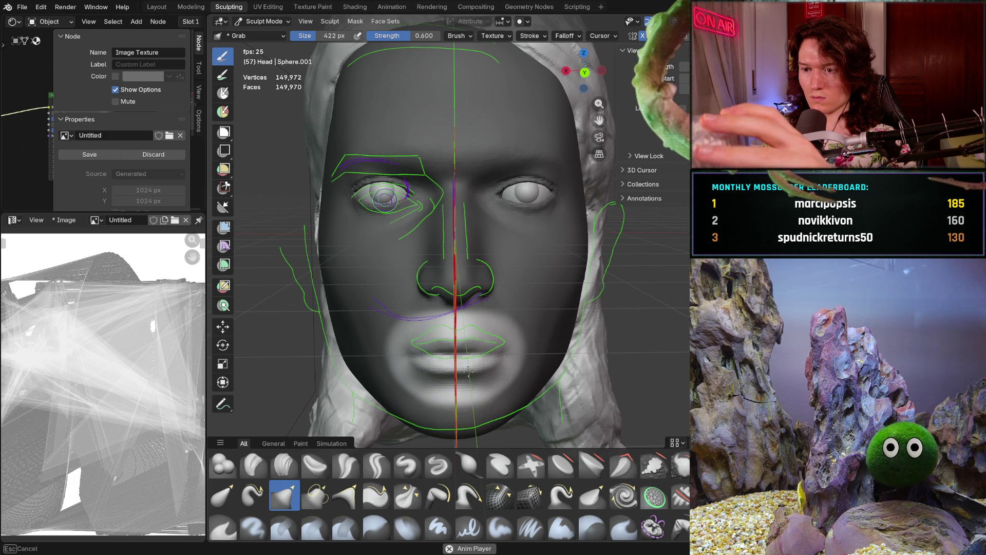
{"action": "mouse_move", "coordinate": [440, 340]}
{"action": "left_mouse_down"}
{"action": "mouse_move", "coordinate": [414, 357]}
{"action": "mouse_move", "coordinate": [436, 368]}
{"action": "mouse_move", "coordinate": [443, 336]}
{"action": "left_mouse_up"}
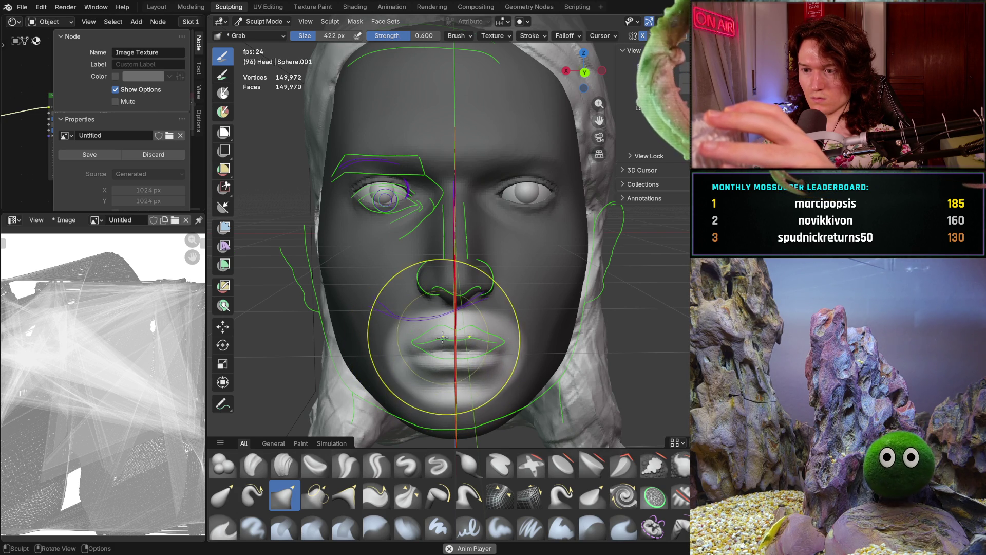
{"action": "left_click_drag", "start_coordinate": [441, 375], "coordinate": [418, 353]}
{"action": "mouse_move", "coordinate": [532, 311]}
{"action": "middle_mouse_down"}
{"action": "mouse_move", "coordinate": [531, 352]}
{"action": "mouse_move", "coordinate": [472, 333]}
{"action": "mouse_move", "coordinate": [491, 341]}
{"action": "mouse_move", "coordinate": [410, 349]}
{"action": "middle_mouse_up"}
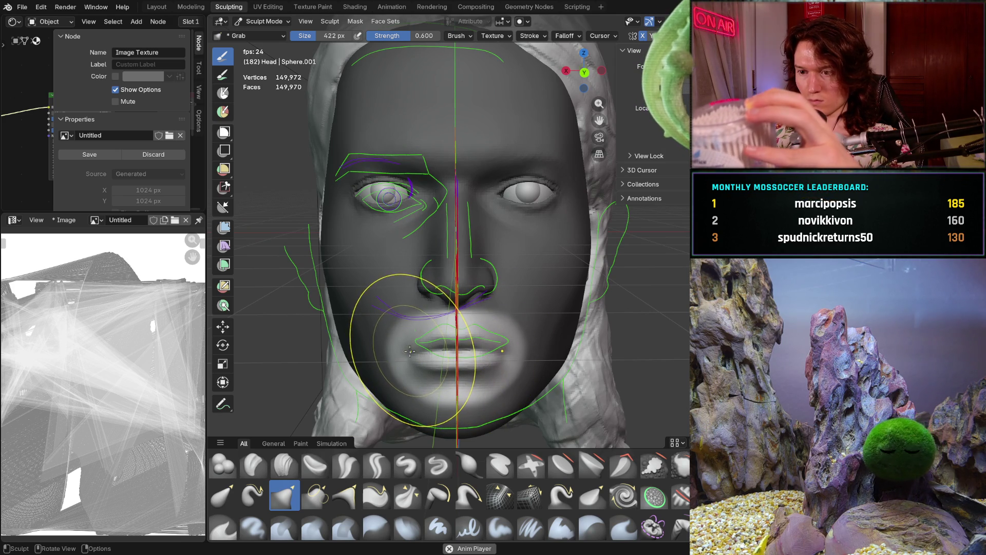
{"action": "mouse_move", "coordinate": [411, 350]}
{"action": "middle_mouse_down"}
{"action": "mouse_move", "coordinate": [544, 355]}
{"action": "mouse_move", "coordinate": [498, 332]}
{"action": "middle_mouse_up"}
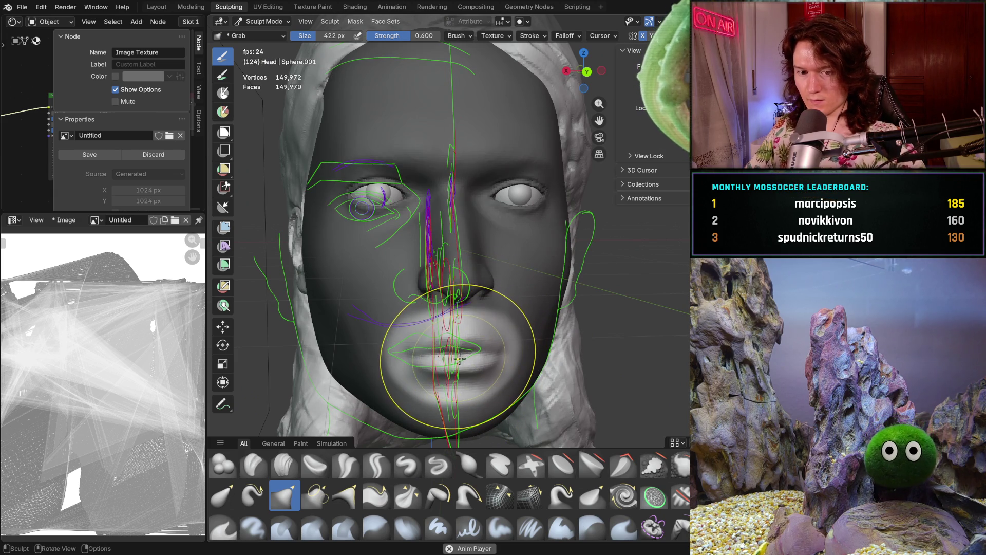
Enlarge the Grab brush radius to 616 px, then to 806 px
{"action": "key", "text": "f"}
{"action": "left_click", "coordinate": [476, 354]}
{"action": "key", "text": "f"}
{"action": "left_click", "coordinate": [448, 347]}
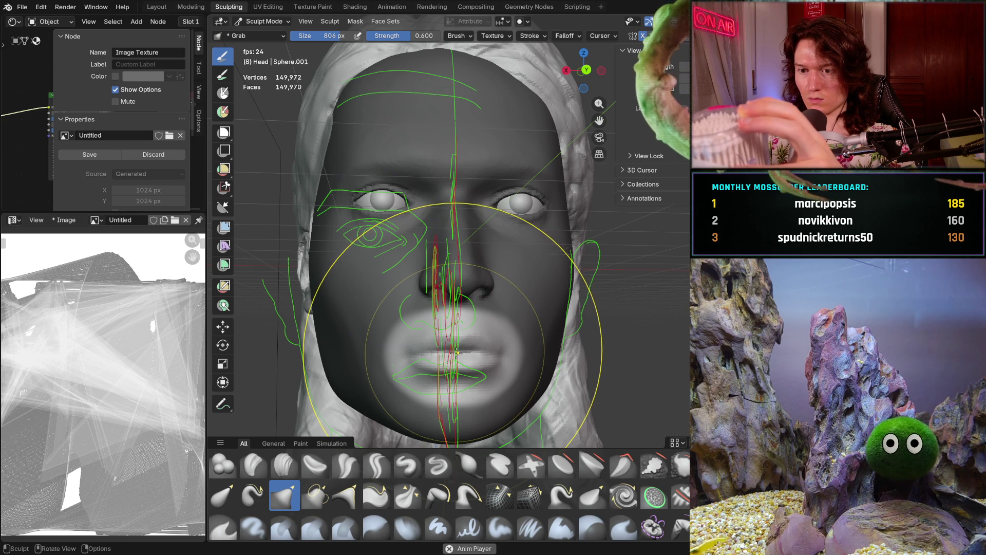
Shrink the Grab brush radius to 178 px and orbit to a side view showing the reference
{"action": "key", "text": "f"}
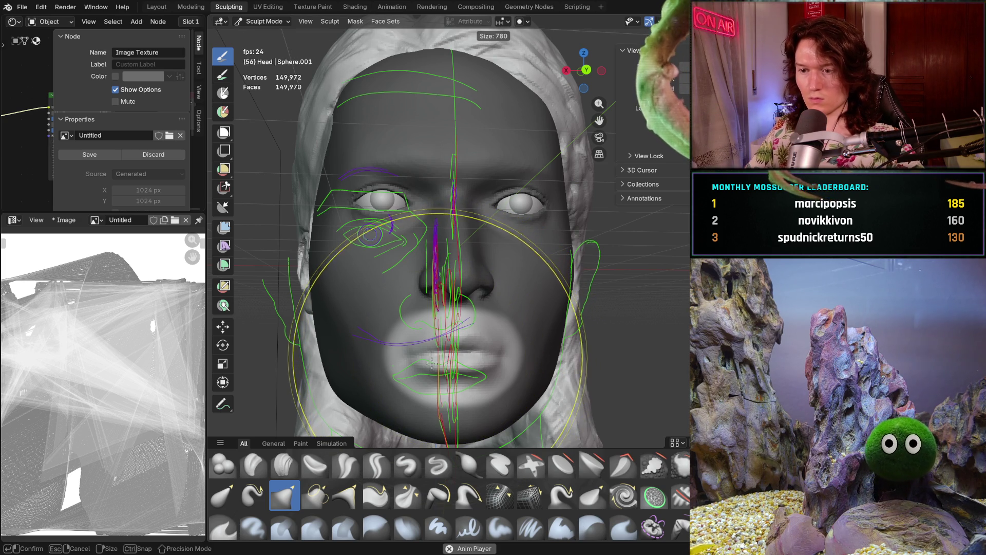
{"action": "left_click", "coordinate": [321, 396]}
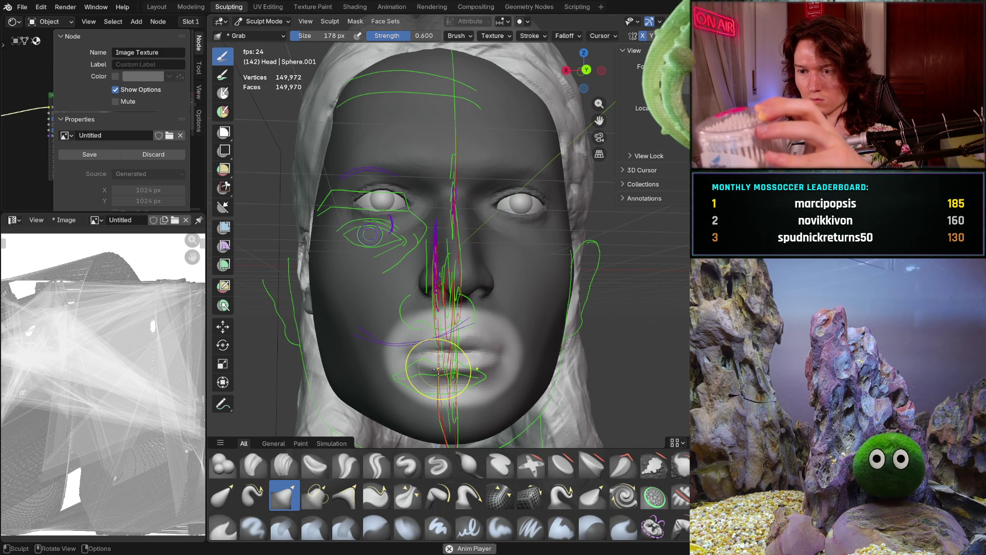
{"action": "mouse_move", "coordinate": [484, 322]}
{"action": "middle_mouse_down"}
{"action": "mouse_move", "coordinate": [493, 392]}
{"action": "mouse_move", "coordinate": [612, 226]}
{"action": "middle_mouse_up"}
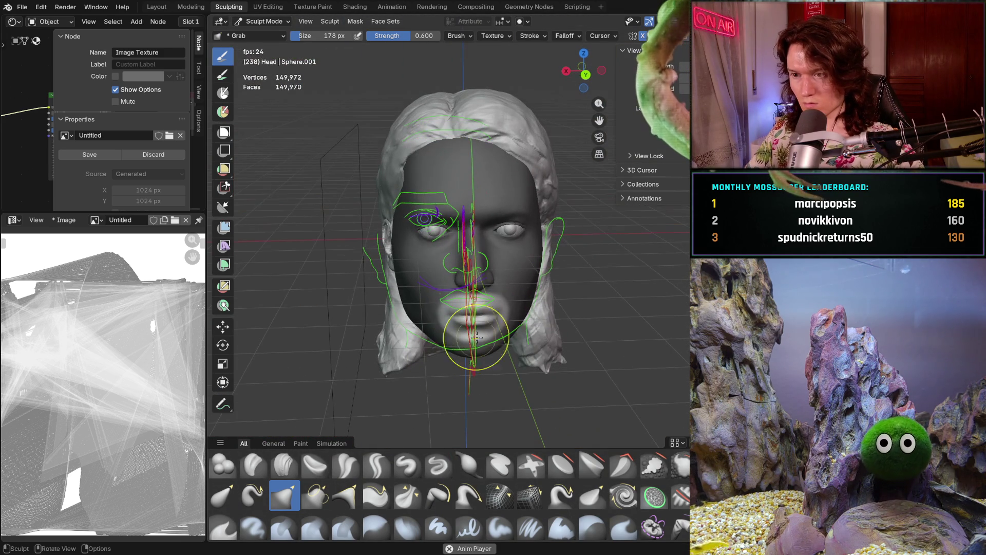
Pull the left mouth corner into shape, then hide the guide drawings and overlays in three-quarter view
{"action": "middle_click_drag", "start_coordinate": [554, 320], "coordinate": [547, 285]}
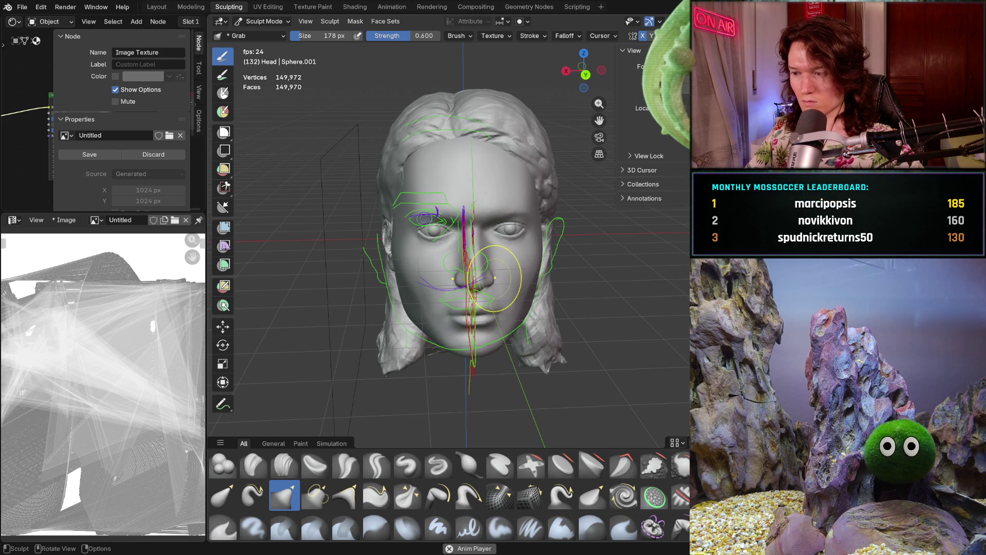
{"action": "mouse_move", "coordinate": [507, 270]}
{"action": "middle_mouse_down"}
{"action": "mouse_move", "coordinate": [540, 357]}
{"action": "mouse_move", "coordinate": [452, 345]}
{"action": "mouse_move", "coordinate": [506, 342]}
{"action": "mouse_move", "coordinate": [473, 292]}
{"action": "mouse_move", "coordinate": [468, 374]}
{"action": "middle_mouse_up"}
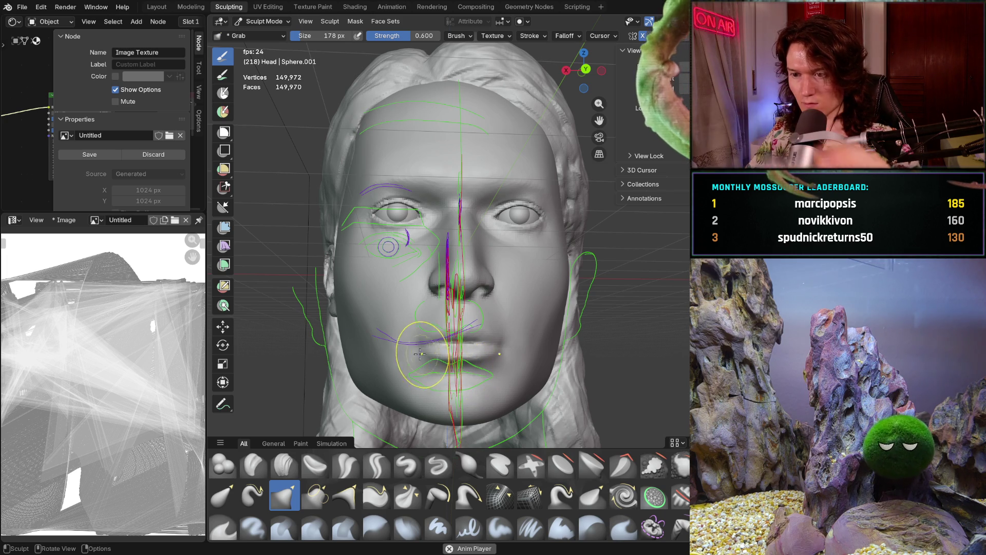
{"action": "key", "text": "ctrl+i"}
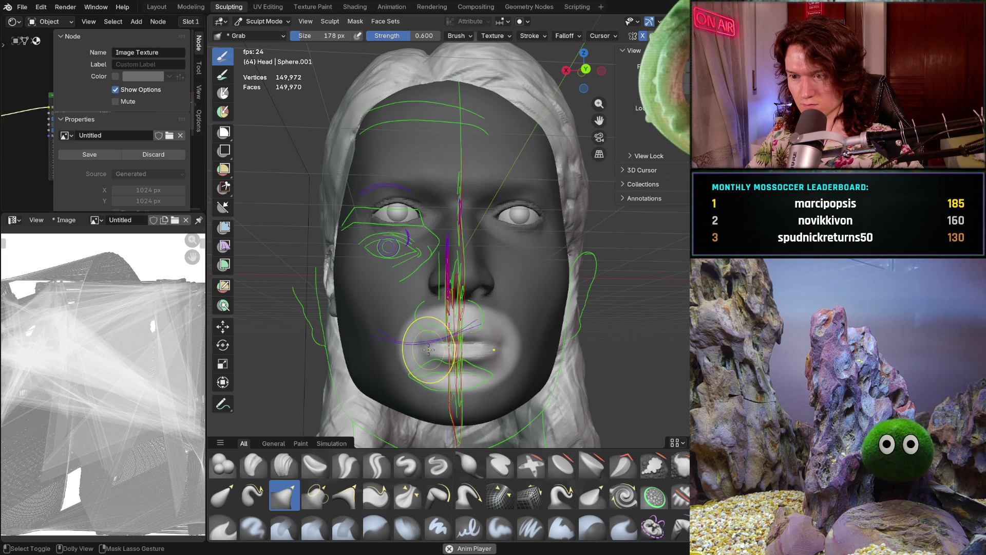
{"action": "key", "text": "ctrl+i"}
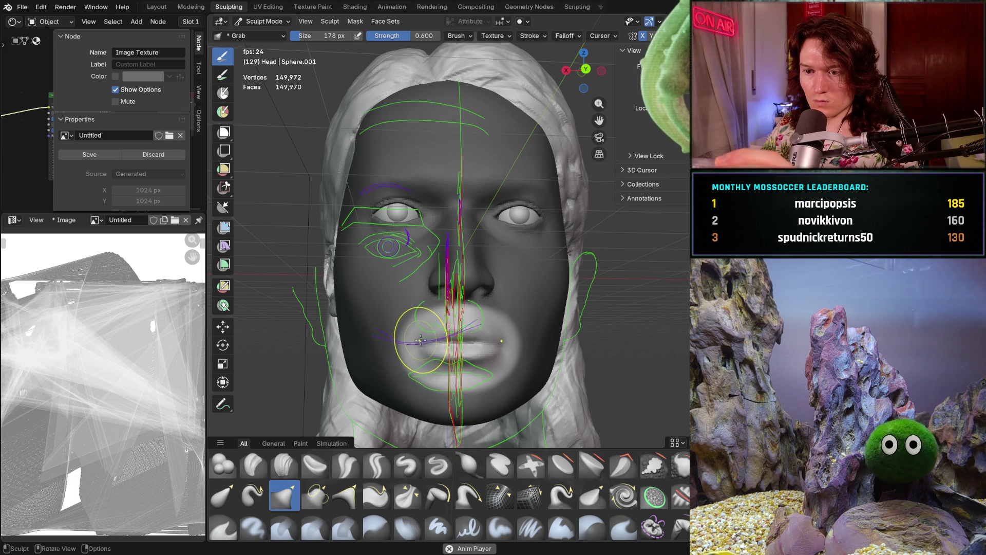
{"action": "left_click_drag", "start_coordinate": [422, 338], "coordinate": [422, 341]}
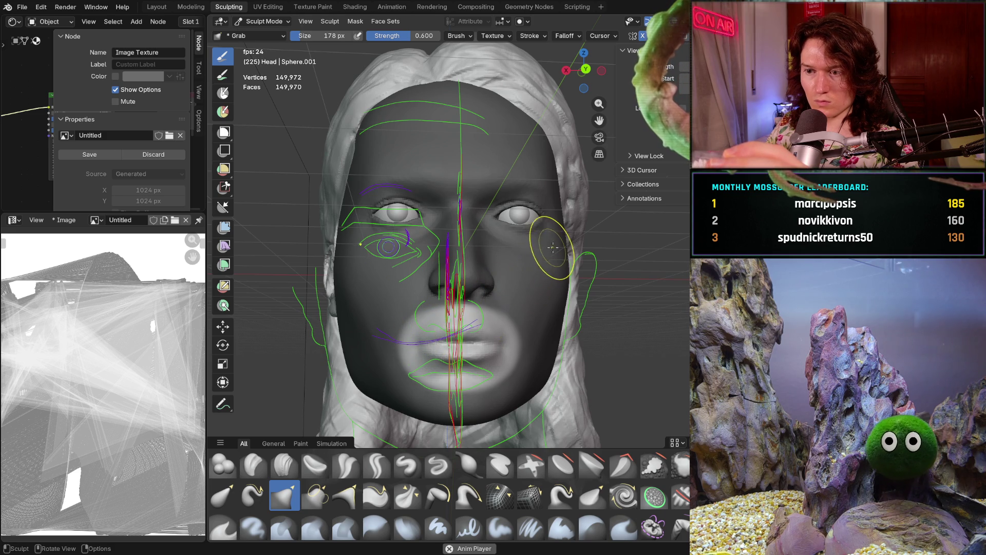
{"action": "mouse_move", "coordinate": [480, 348]}
{"action": "middle_mouse_down"}
{"action": "mouse_move", "coordinate": [526, 363]}
{"action": "mouse_move", "coordinate": [552, 278]}
{"action": "middle_mouse_up"}
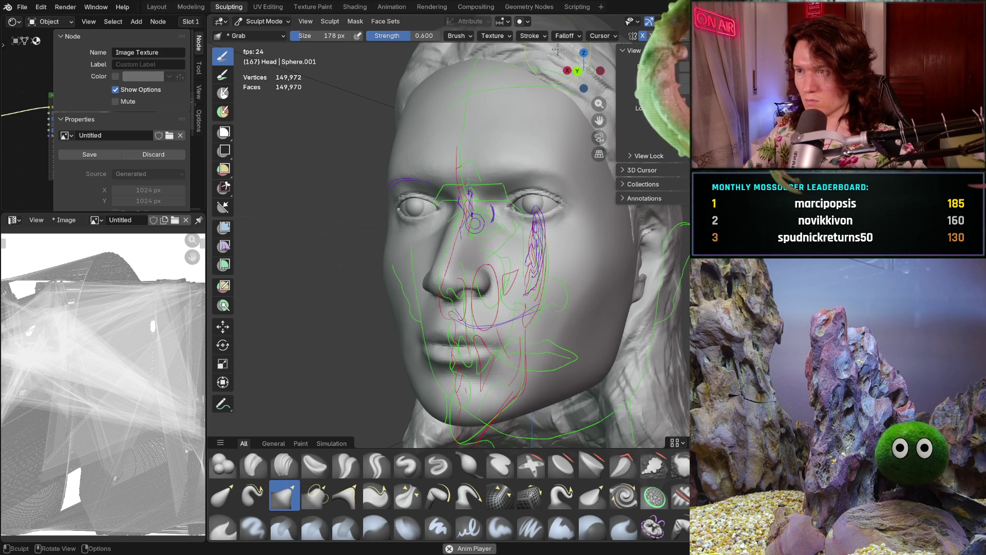
{"action": "key", "text": "shift+alt+z"}
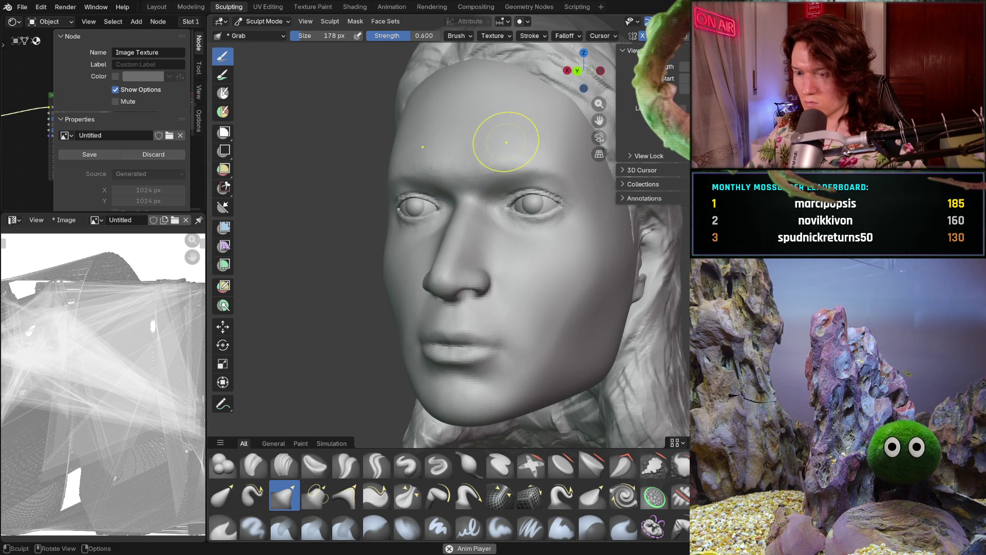
Check the bare face in a straight front view and a three-quarter view
{"action": "key", "text": "ctrl+KP_1"}
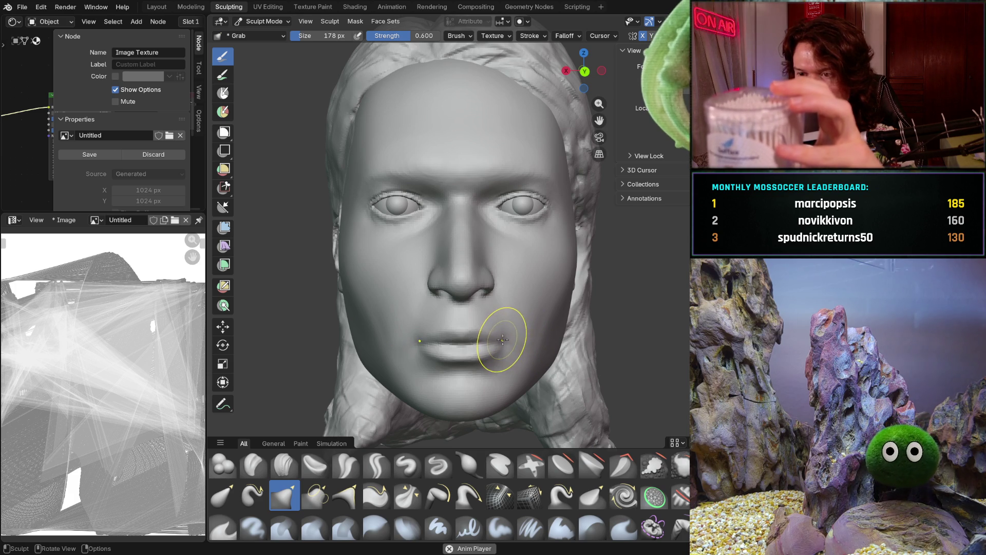
{"action": "mouse_move", "coordinate": [561, 327]}
{"action": "middle_mouse_down"}
{"action": "mouse_move", "coordinate": [617, 326]}
{"action": "mouse_move", "coordinate": [538, 325]}
{"action": "mouse_move", "coordinate": [656, 325]}
{"action": "mouse_move", "coordinate": [584, 316]}
{"action": "middle_mouse_up"}
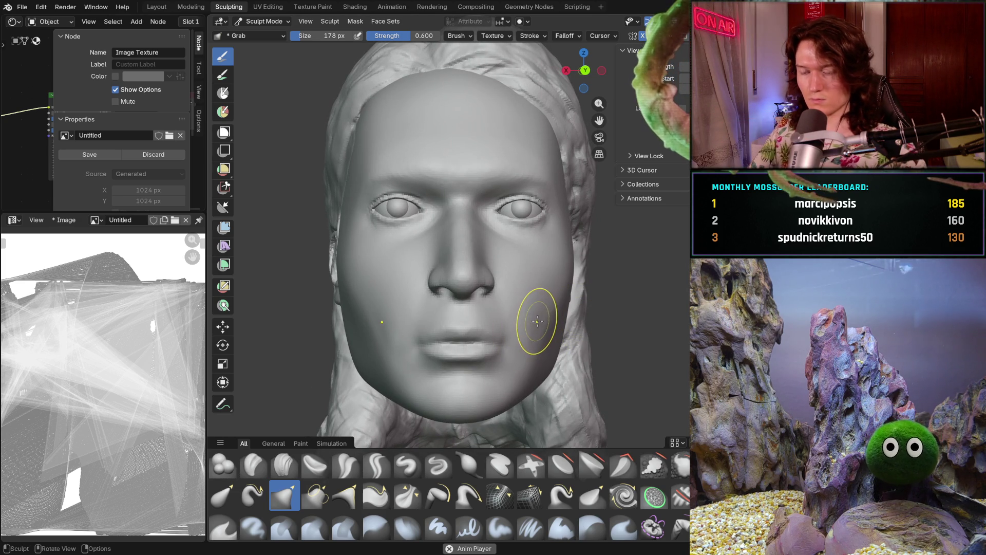
{"action": "key", "text": "ctrl"}
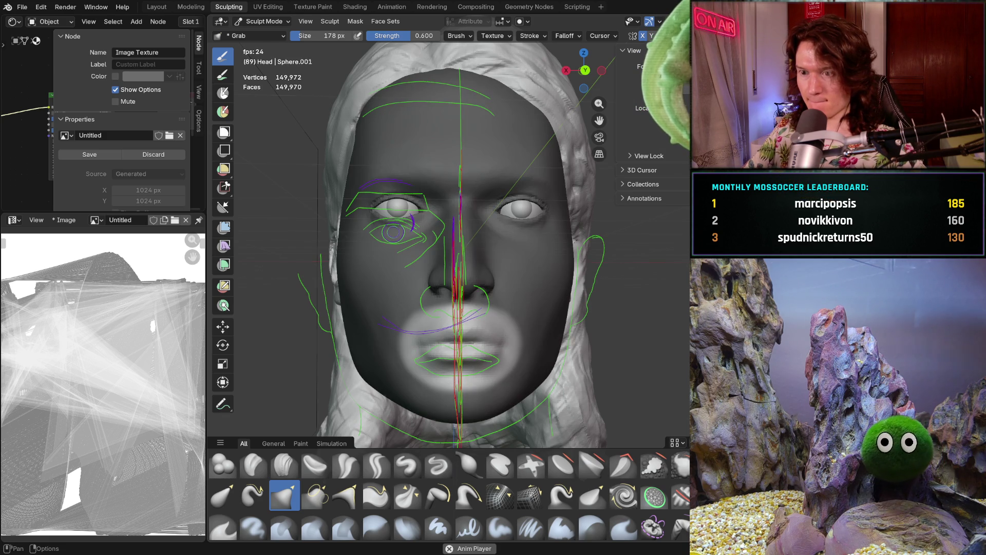
Show the overlays again and set the Grab brush to 536 px with 1.000 strength
{"action": "key", "text": "shift+alt+z"}
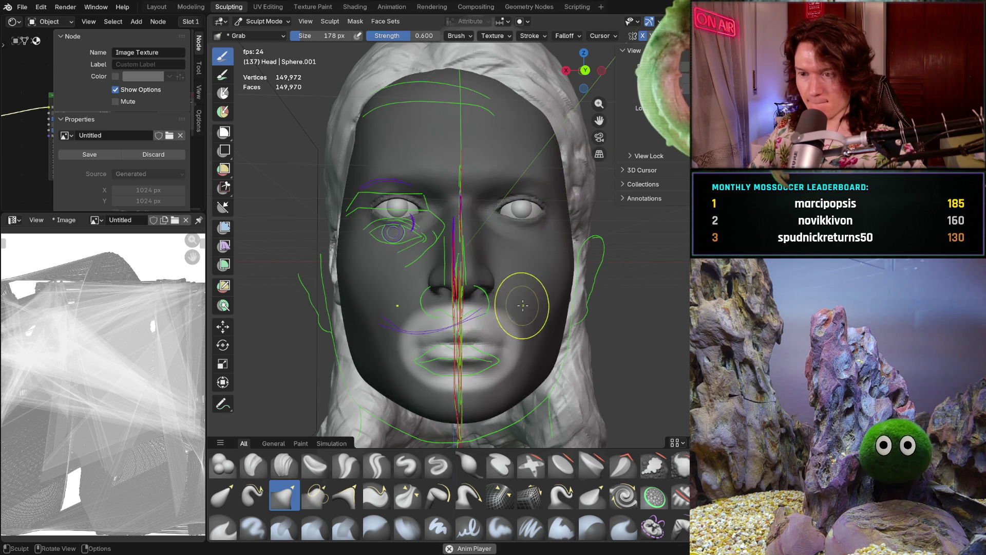
{"action": "key", "text": "f"}
{"action": "left_click", "coordinate": [561, 344]}
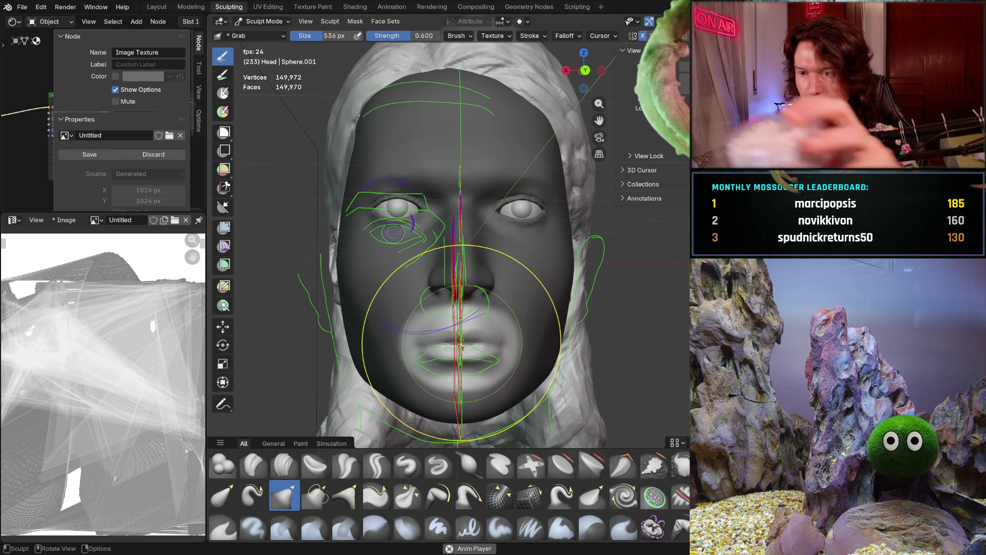
{"action": "key", "text": "shift+f"}
{"action": "left_click", "coordinate": [475, 347]}
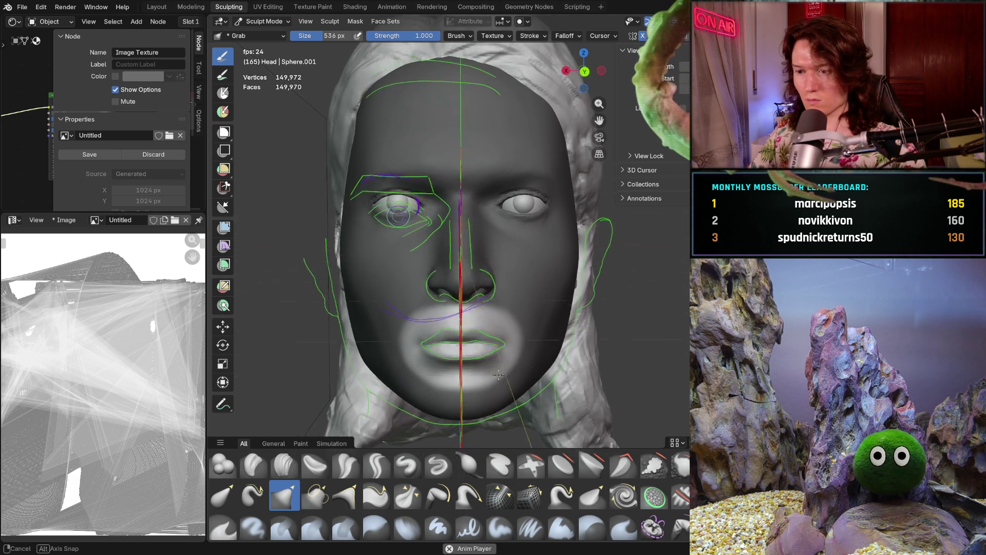
Shrink the Grab brush to 288 px, then 118 px, and hide the overlays
{"action": "key", "text": "f"}
{"action": "left_click", "coordinate": [442, 370]}
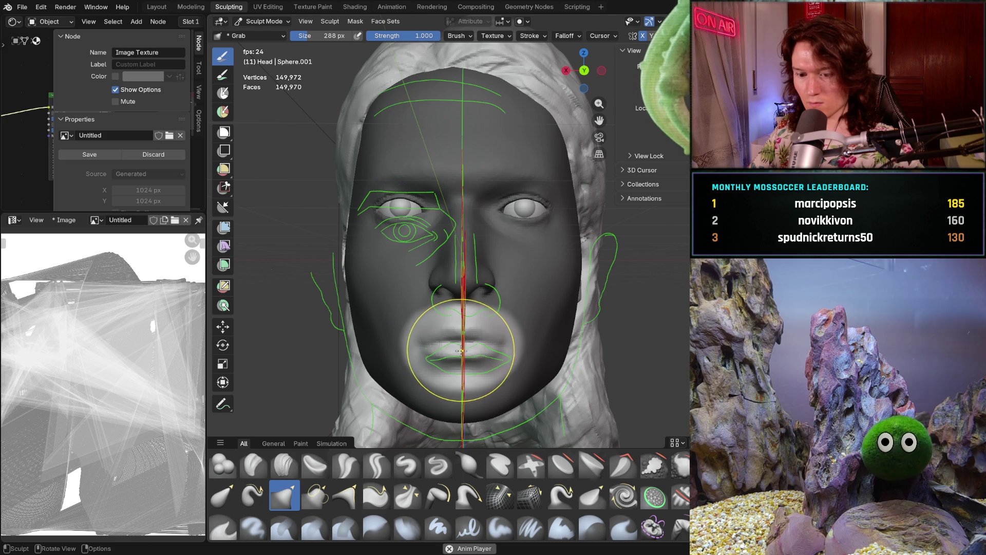
{"action": "key", "text": "f"}
{"action": "left_click", "coordinate": [445, 355]}
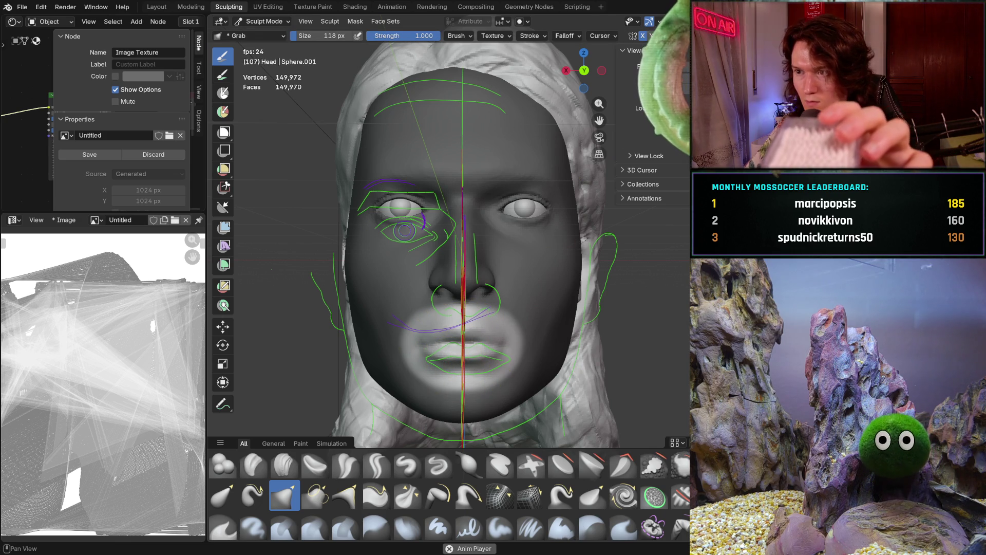
{"action": "key", "text": "shift+alt+z"}
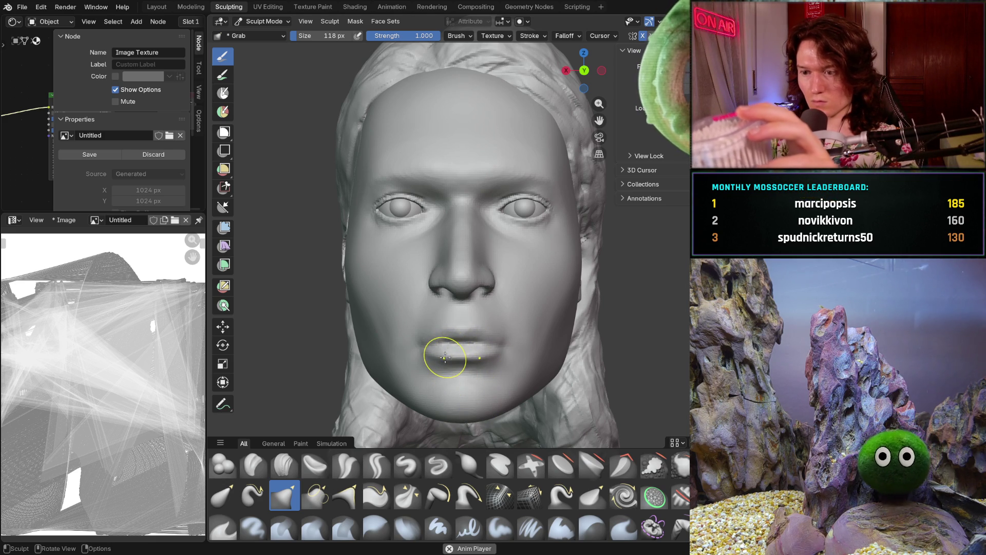
Reshape the lower lip and left lip corner with Grab strokes, checking from the side
{"action": "left_click_drag", "start_coordinate": [447, 359], "coordinate": [447, 354]}
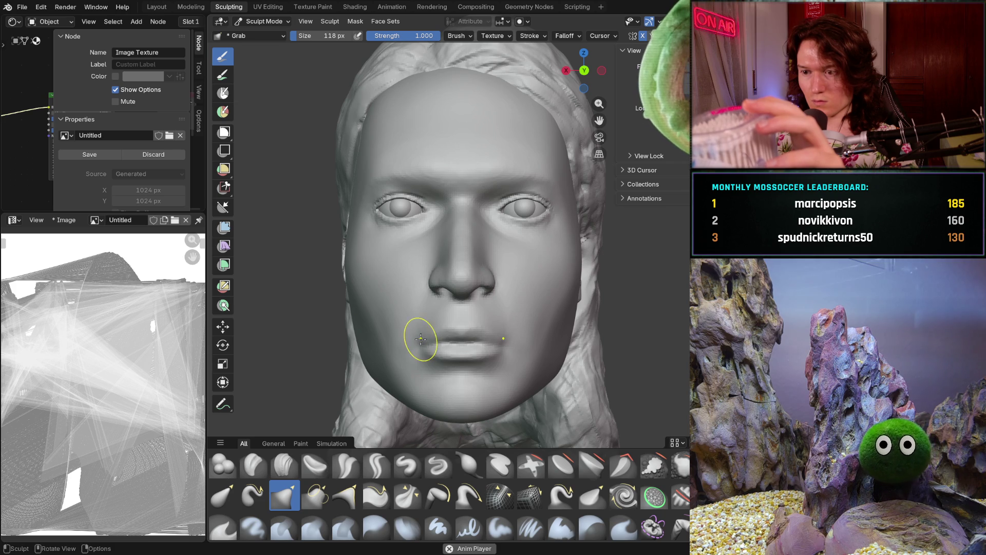
{"action": "left_click_drag", "start_coordinate": [419, 339], "coordinate": [486, 335]}
{"action": "mouse_move", "coordinate": [485, 335]}
{"action": "middle_mouse_down"}
{"action": "mouse_move", "coordinate": [420, 332]}
{"action": "mouse_move", "coordinate": [472, 348]}
{"action": "mouse_move", "coordinate": [472, 367]}
{"action": "mouse_move", "coordinate": [546, 341]}
{"action": "mouse_move", "coordinate": [583, 345]}
{"action": "mouse_move", "coordinate": [570, 347]}
{"action": "middle_mouse_up"}
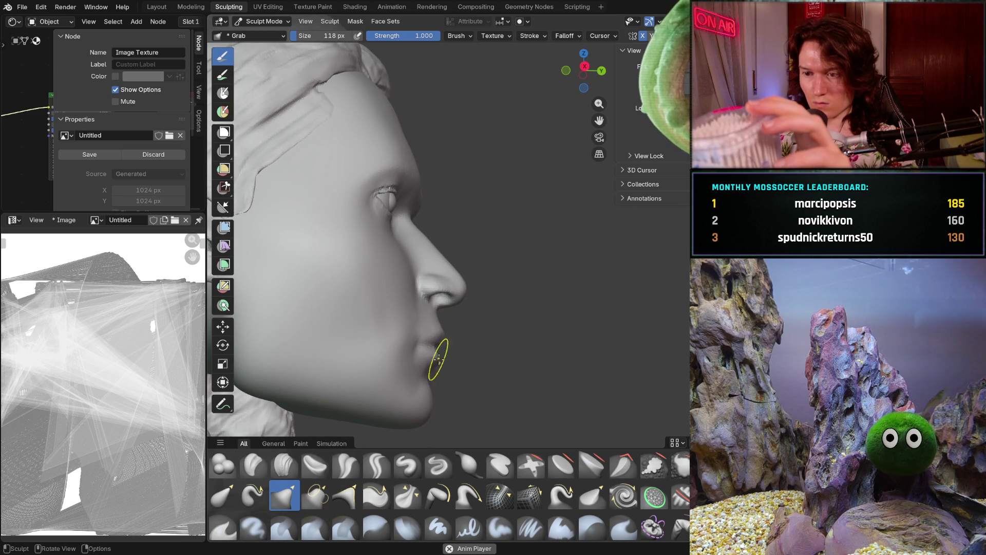
{"action": "mouse_move", "coordinate": [508, 353]}
{"action": "middle_mouse_down"}
{"action": "mouse_move", "coordinate": [451, 368]}
{"action": "mouse_move", "coordinate": [393, 368]}
{"action": "middle_mouse_up"}
{"action": "key", "text": "ctrl"}
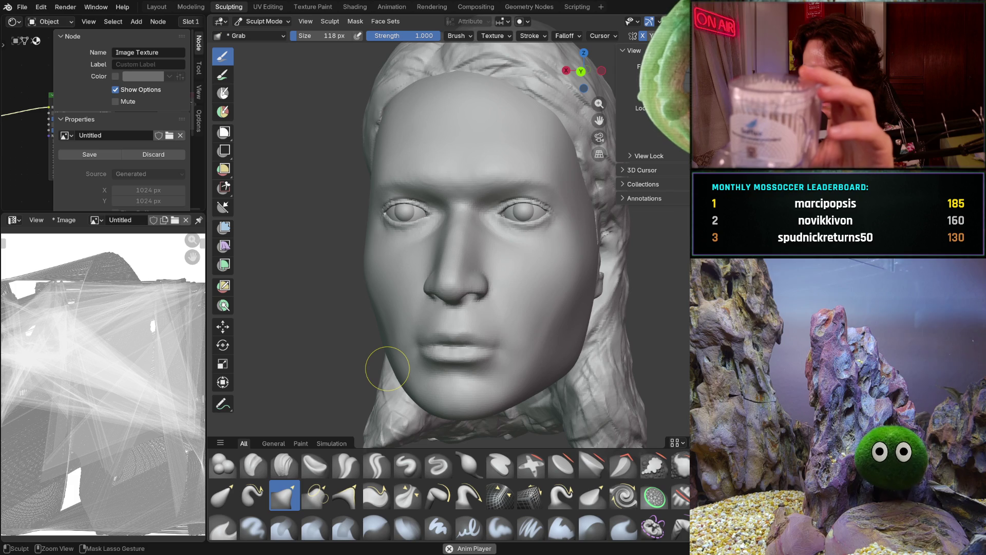
{"action": "key", "text": "shift"}
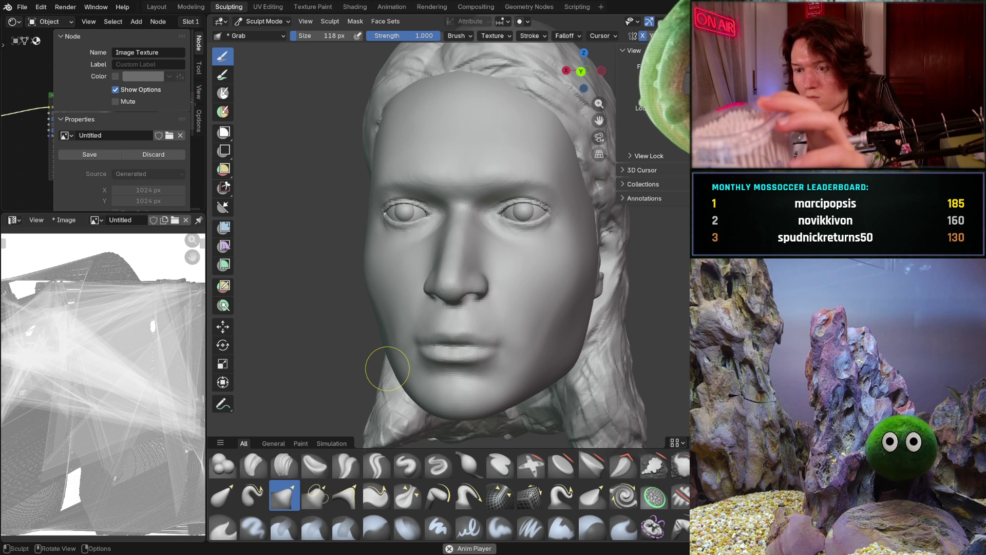
{"action": "key", "text": "ctrl"}
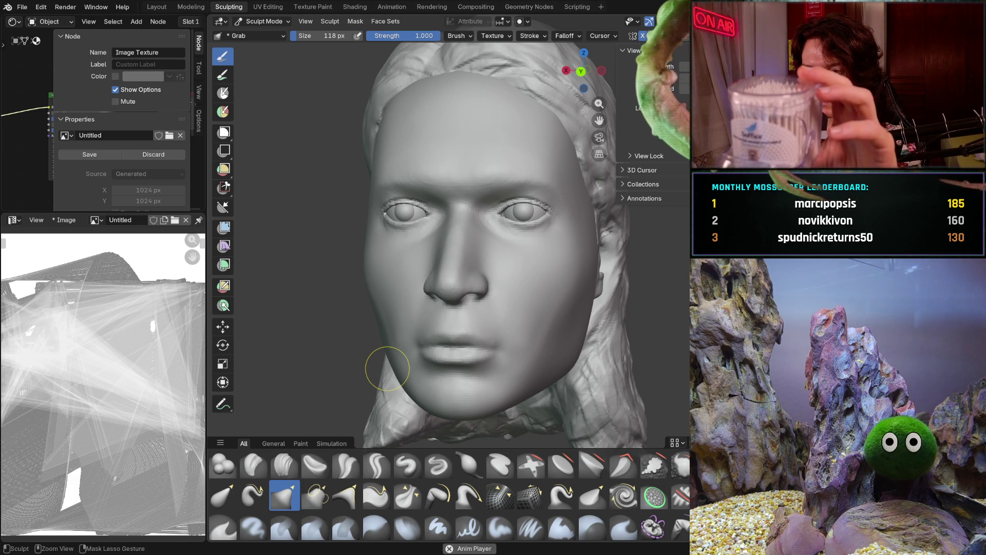
{"action": "key", "text": "shift"}
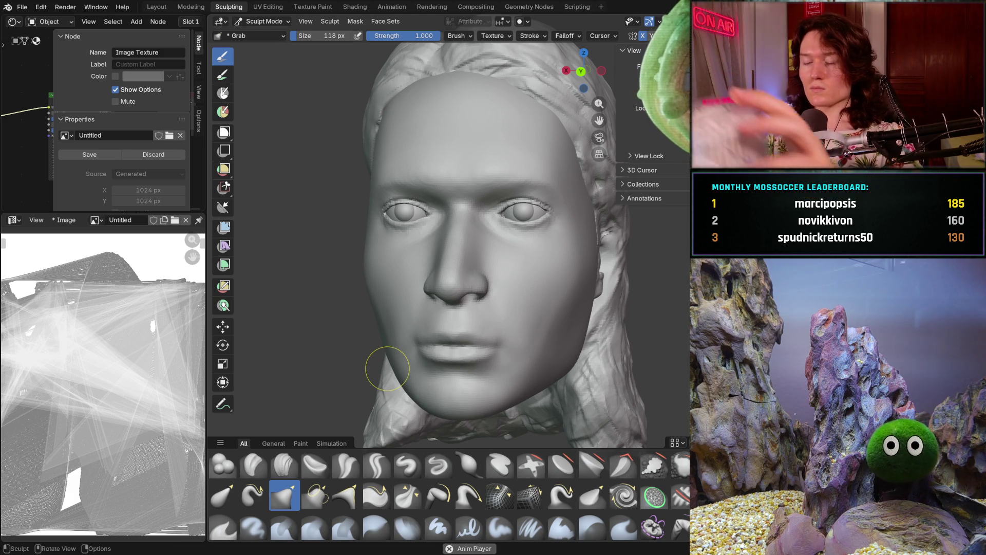
Pull the lower lip downward, undoing one unwanted pull, and check the side profile
{"action": "middle_click_drag", "start_coordinate": [473, 354], "coordinate": [471, 341]}
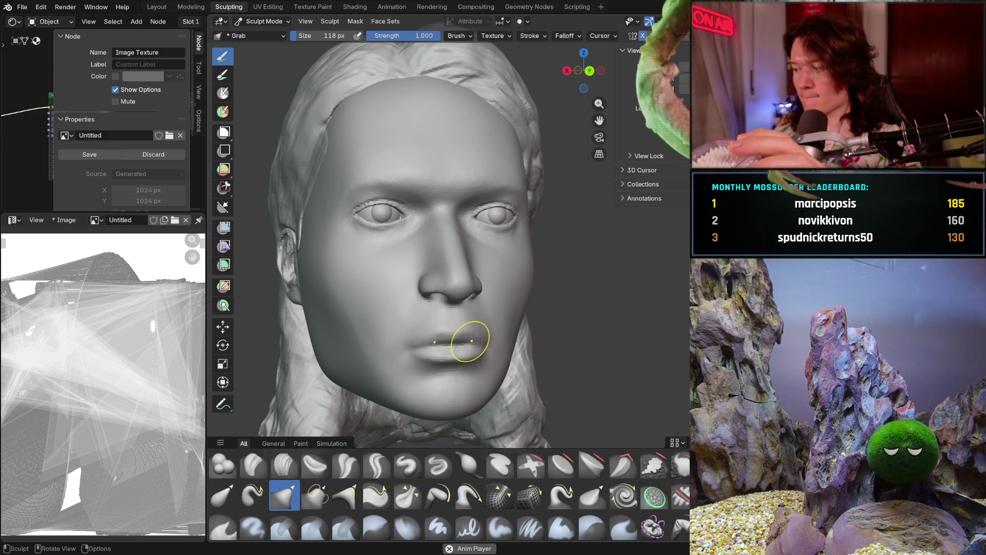
{"action": "mouse_move", "coordinate": [470, 340]}
{"action": "left_mouse_down"}
{"action": "mouse_move", "coordinate": [447, 325]}
{"action": "mouse_move", "coordinate": [480, 364]}
{"action": "left_mouse_up"}
{"action": "key", "text": "ctrl+z"}
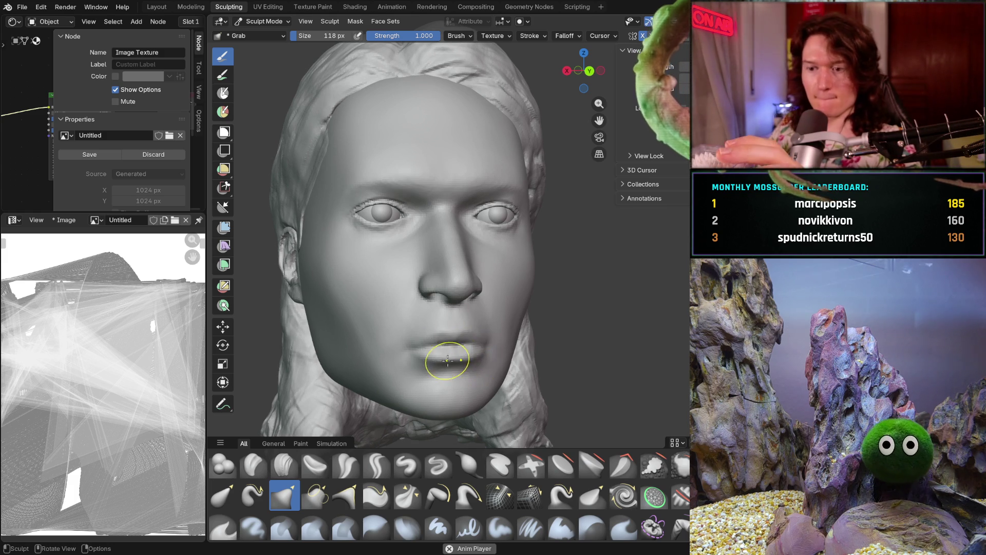
{"action": "middle_click_drag", "start_coordinate": [454, 354], "coordinate": [474, 378]}
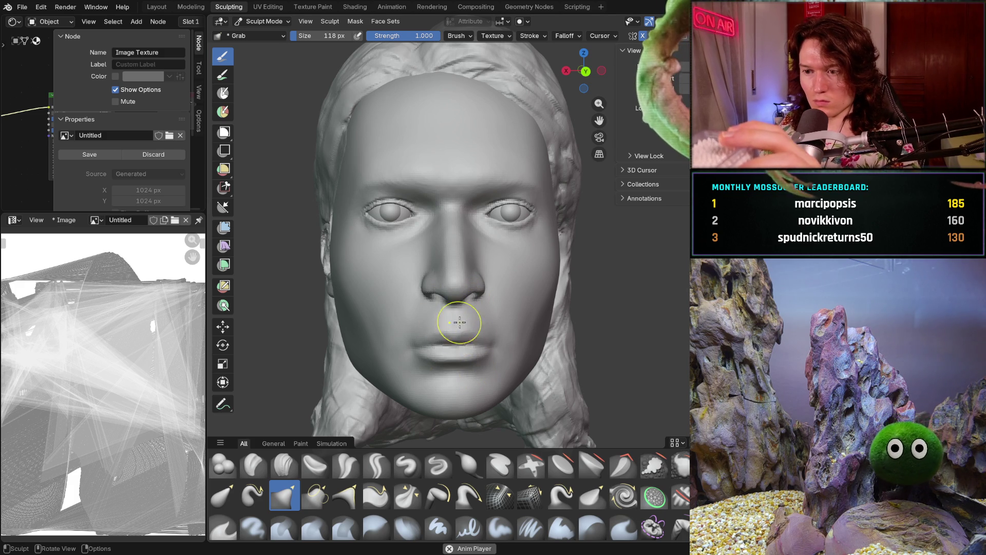
{"action": "mouse_move", "coordinate": [469, 335]}
{"action": "left_mouse_down"}
{"action": "mouse_move", "coordinate": [473, 356]}
{"action": "mouse_move", "coordinate": [455, 363]}
{"action": "left_mouse_up"}
{"action": "mouse_move", "coordinate": [444, 362]}
{"action": "middle_mouse_down"}
{"action": "mouse_move", "coordinate": [589, 330]}
{"action": "mouse_move", "coordinate": [619, 312]}
{"action": "mouse_move", "coordinate": [459, 362]}
{"action": "mouse_move", "coordinate": [462, 269]}
{"action": "mouse_move", "coordinate": [459, 326]}
{"action": "middle_mouse_up"}
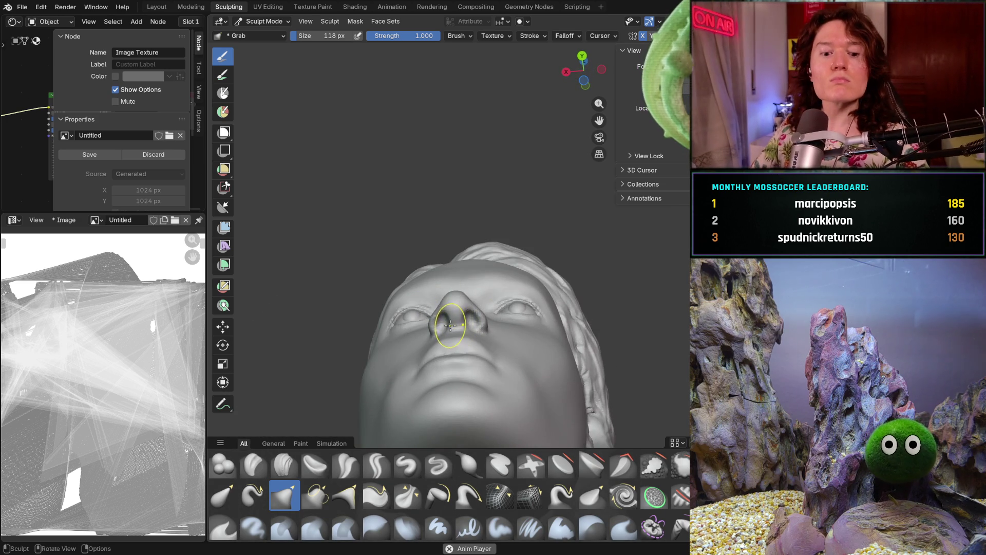
Zoom in on the face and enlarge the Grab brush to 290 px
{"action": "scroll", "coordinate": [470, 380], "scroll_direction": "up", "scroll_amount": 5}
{"action": "mouse_move", "coordinate": [468, 373]}
{"action": "middle_mouse_down"}
{"action": "mouse_move", "coordinate": [462, 352]}
{"action": "mouse_move", "coordinate": [460, 363]}
{"action": "middle_mouse_up"}
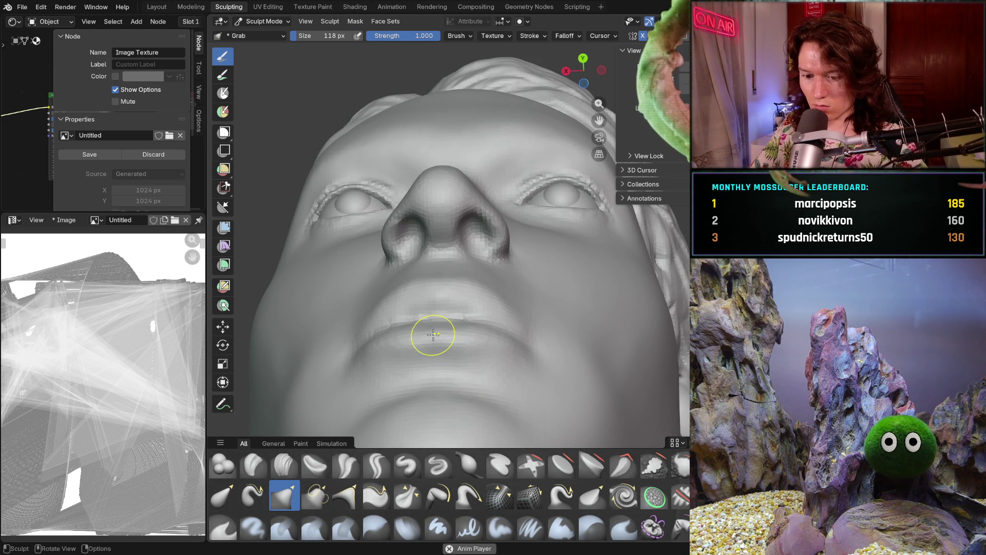
{"action": "mouse_move", "coordinate": [449, 324]}
{"action": "middle_mouse_down"}
{"action": "mouse_move", "coordinate": [493, 325]}
{"action": "mouse_move", "coordinate": [382, 328]}
{"action": "middle_mouse_up"}
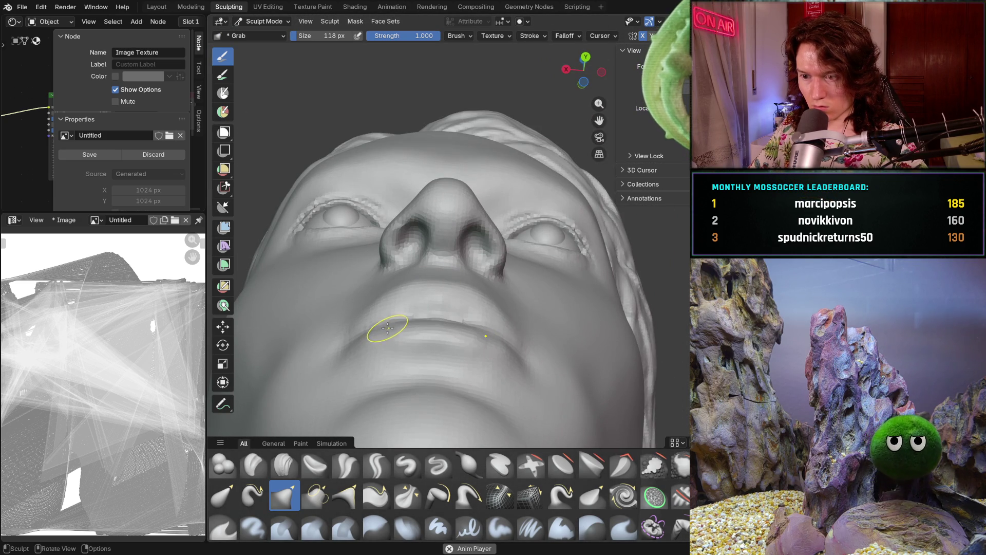
{"action": "key", "text": "f"}
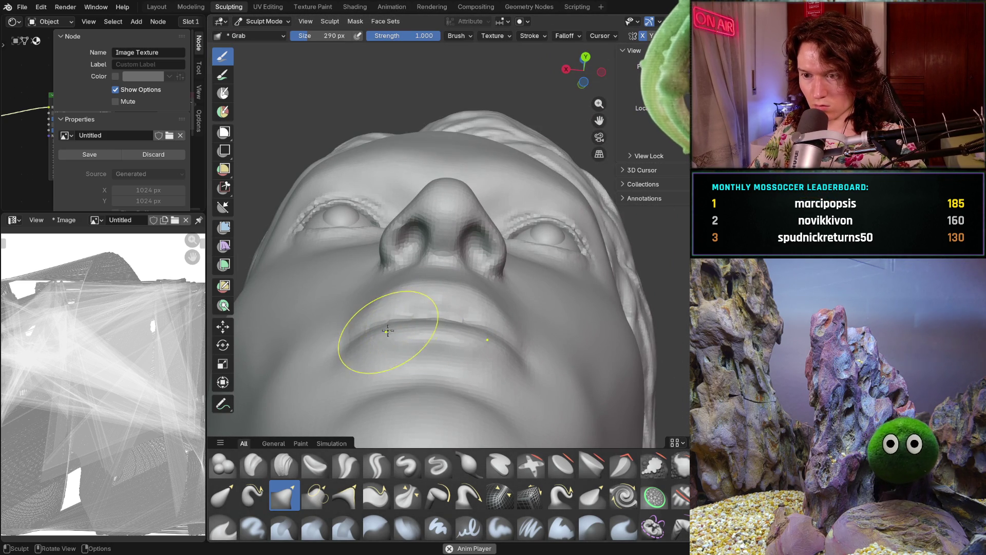
{"action": "left_click", "coordinate": [380, 330]}
{"action": "middle_click_drag", "start_coordinate": [363, 319], "coordinate": [396, 375]}
{"action": "mouse_move", "coordinate": [419, 330]}
{"action": "middle_mouse_down", "text": "shift"}
{"action": "mouse_move", "coordinate": [400, 395]}
{"action": "mouse_move", "coordinate": [517, 352]}
{"action": "mouse_move", "coordinate": [494, 365]}
{"action": "mouse_move", "coordinate": [420, 276]}
{"action": "mouse_move", "coordinate": [397, 329]}
{"action": "middle_mouse_up", "text": "shift"}
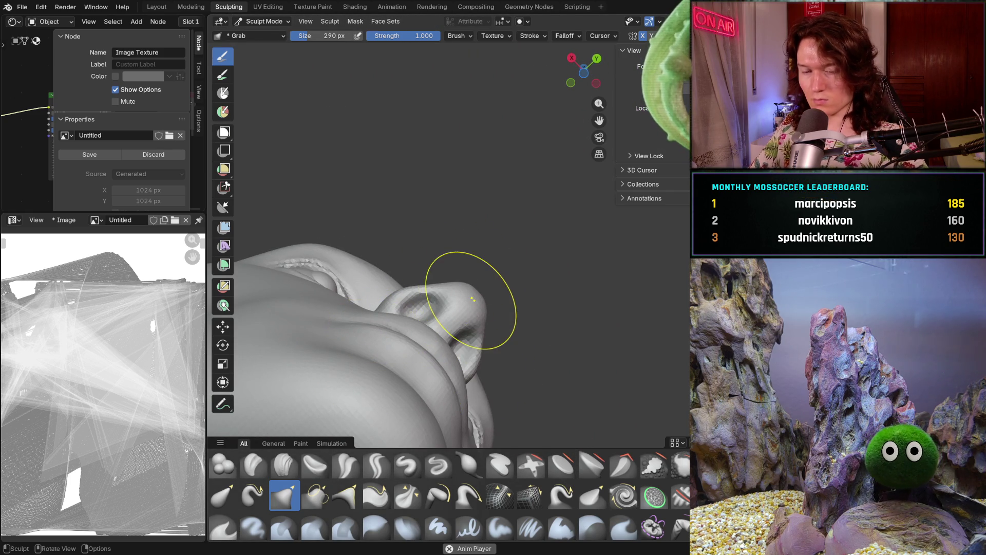
Reshape the chin and lower lip from a side profile of the nose and lips
{"action": "mouse_move", "coordinate": [430, 363]}
{"action": "middle_mouse_down"}
{"action": "mouse_move", "coordinate": [499, 438]}
{"action": "mouse_move", "coordinate": [483, 367]}
{"action": "mouse_move", "coordinate": [367, 319]}
{"action": "middle_mouse_up"}
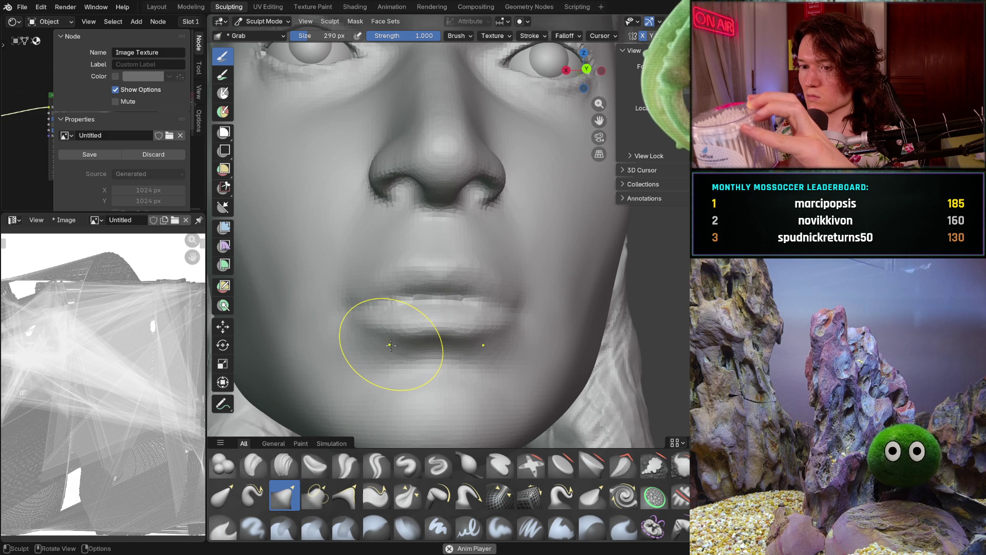
{"action": "middle_click_drag", "start_coordinate": [391, 345], "coordinate": [458, 368]}
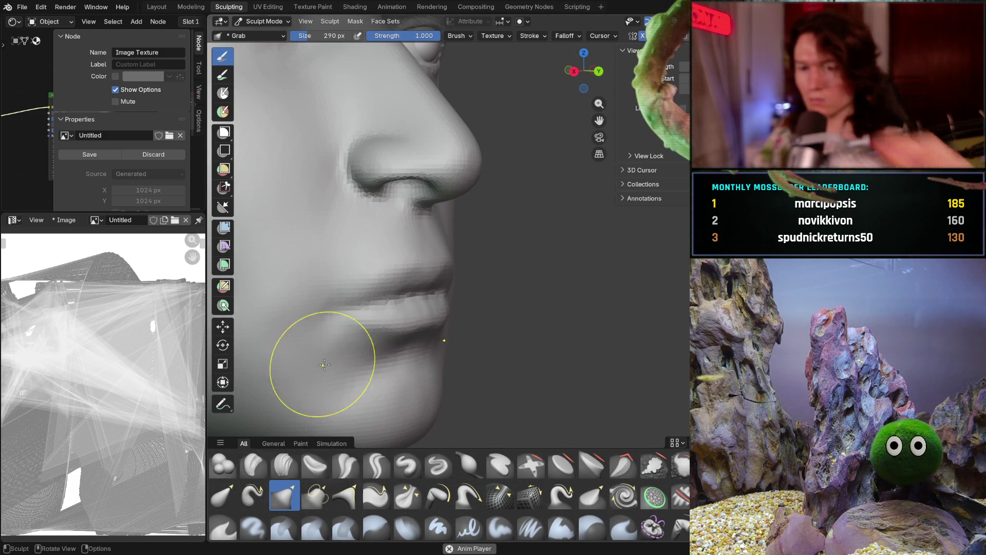
{"action": "left_click_drag", "start_coordinate": [331, 359], "coordinate": [306, 347]}
{"action": "mouse_move", "coordinate": [306, 347]}
{"action": "middle_mouse_down"}
{"action": "mouse_move", "coordinate": [286, 353]}
{"action": "mouse_move", "coordinate": [303, 359]}
{"action": "mouse_move", "coordinate": [326, 341]}
{"action": "mouse_move", "coordinate": [404, 408]}
{"action": "middle_mouse_up"}
{"action": "left_click_drag", "start_coordinate": [403, 408], "coordinate": [362, 383]}
Shrink the Grab brush to 156 px, return to a frontal view, and select Crease Sharp
{"action": "key", "text": "f"}
{"action": "left_click", "coordinate": [330, 346]}
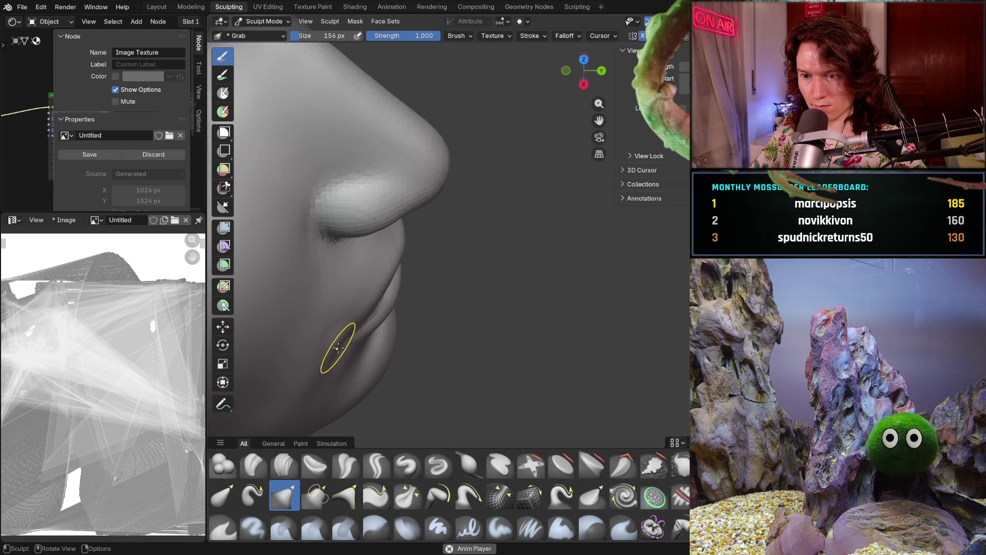
{"action": "middle_click_drag", "start_coordinate": [339, 353], "coordinate": [298, 227]}
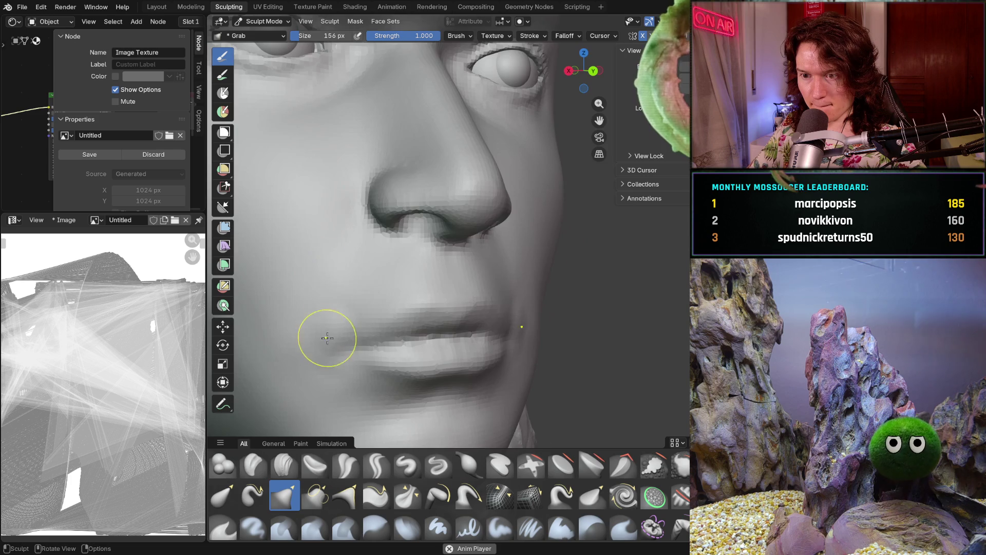
{"action": "middle_click_drag", "start_coordinate": [326, 331], "coordinate": [303, 322]}
{"action": "scroll", "coordinate": [303, 322], "scroll_direction": "down", "scroll_amount": 6}
{"action": "middle_click_drag", "start_coordinate": [339, 362], "coordinate": [355, 380]}
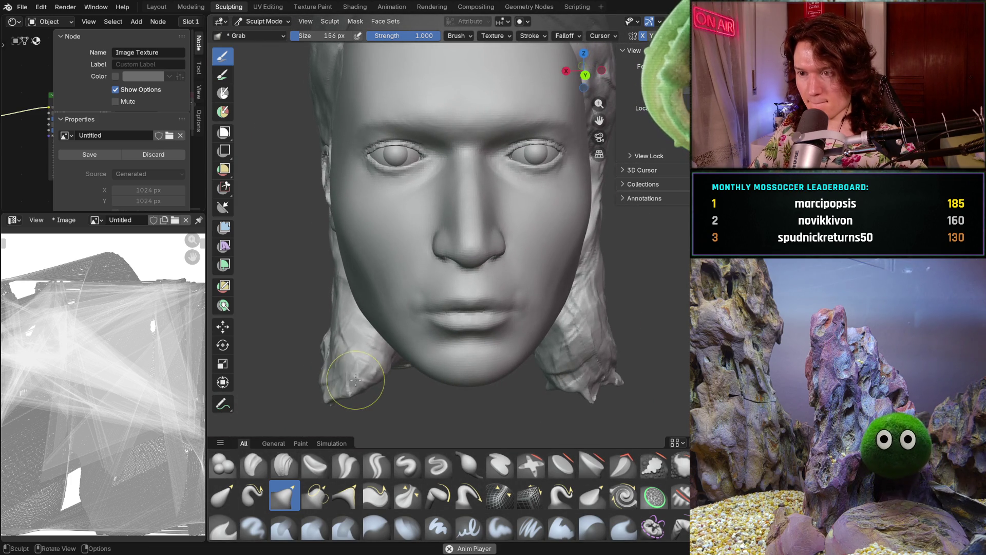
{"action": "scroll", "coordinate": [368, 375], "scroll_direction": "up", "scroll_amount": 4}
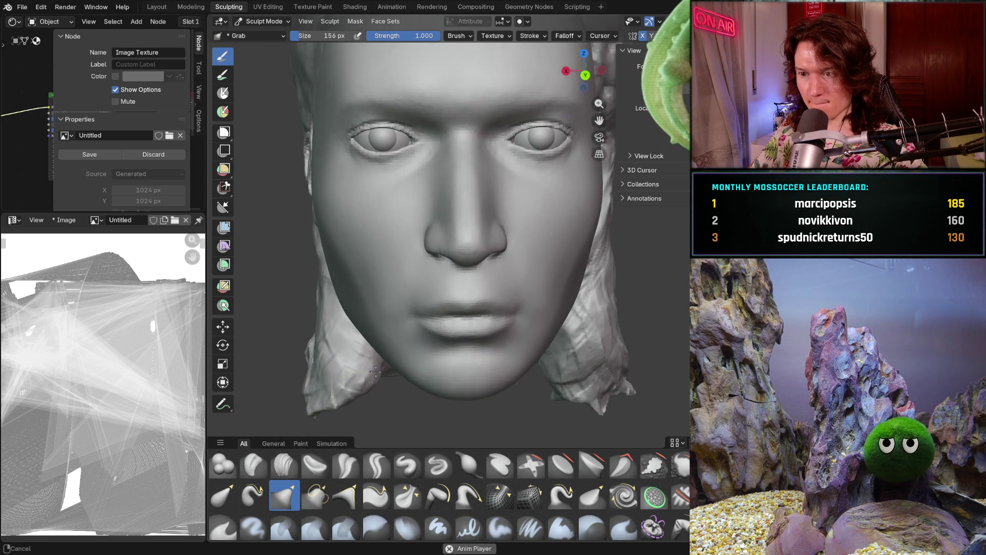
{"action": "scroll", "coordinate": [377, 341], "scroll_direction": "down", "scroll_amount": 2}
{"action": "scroll", "coordinate": [387, 364], "scroll_direction": "up", "scroll_amount": 3}
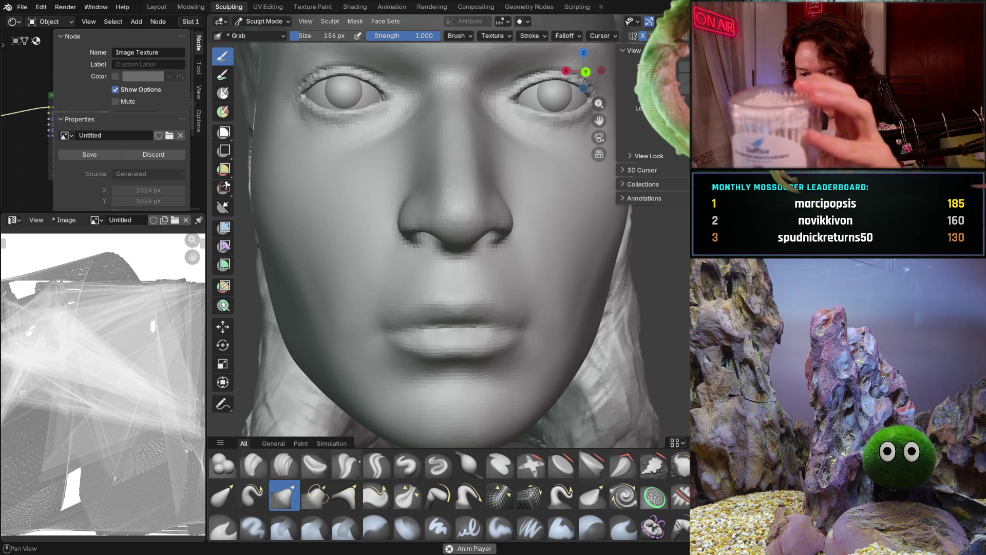
{"action": "left_click", "coordinate": [377, 464]}
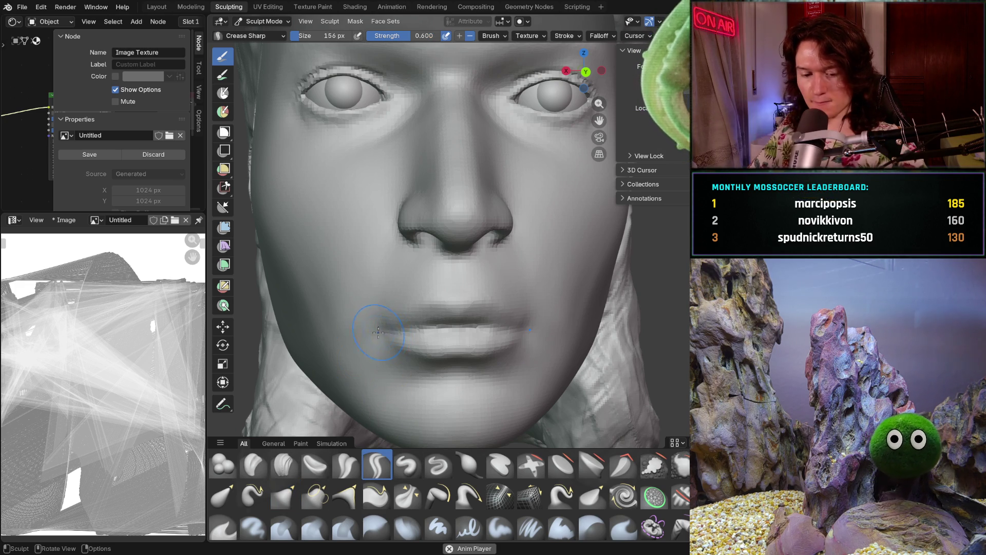
Crease the mouth corner with a 26 px Crease Sharp brush and check it from the side
{"action": "key", "text": "f"}
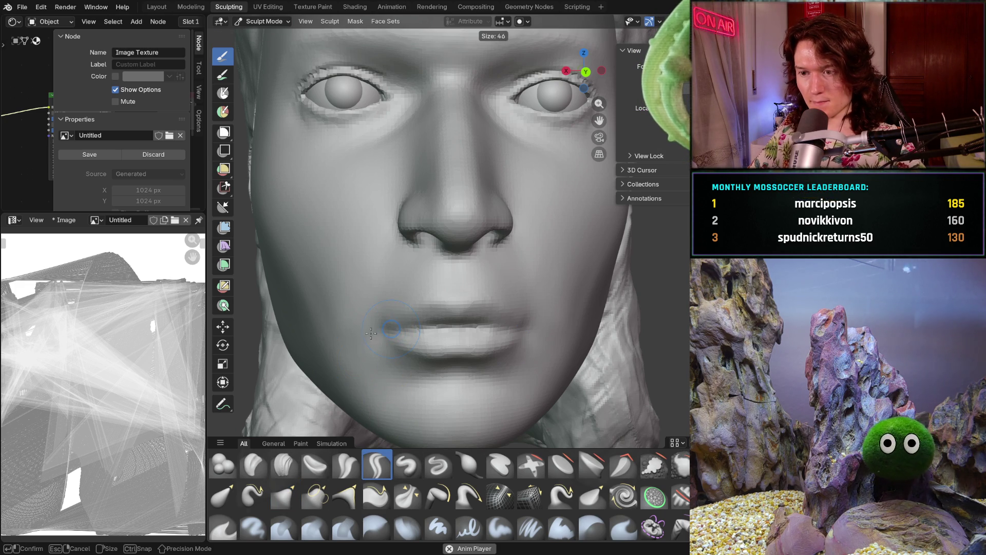
{"action": "left_click", "coordinate": [375, 332]}
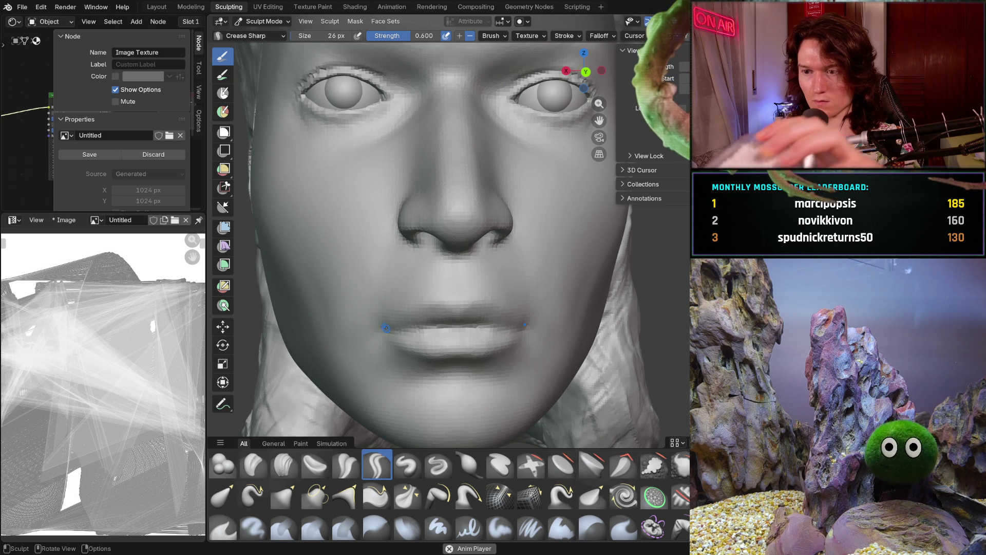
{"action": "left_click_drag", "start_coordinate": [387, 330], "coordinate": [386, 330]}
{"action": "mouse_move", "coordinate": [434, 324]}
{"action": "middle_mouse_down"}
{"action": "mouse_move", "coordinate": [493, 325]}
{"action": "mouse_move", "coordinate": [433, 324]}
{"action": "mouse_move", "coordinate": [458, 283]}
{"action": "mouse_move", "coordinate": [426, 370]}
{"action": "mouse_move", "coordinate": [426, 350]}
{"action": "mouse_move", "coordinate": [447, 334]}
{"action": "mouse_move", "coordinate": [422, 307]}
{"action": "middle_mouse_up"}
{"action": "scroll", "coordinate": [422, 308], "scroll_direction": "up", "scroll_amount": 3}
{"action": "left_click", "coordinate": [285, 465]}
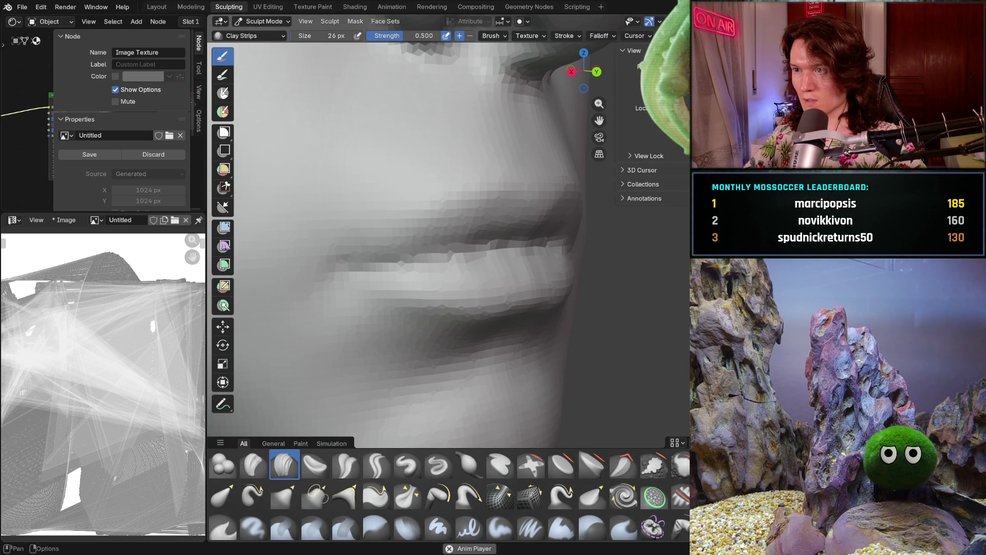
Toggle the overlays on and off and enlarge the Clay Strips brush to 114 px
{"action": "key", "text": "shift+alt+z"}
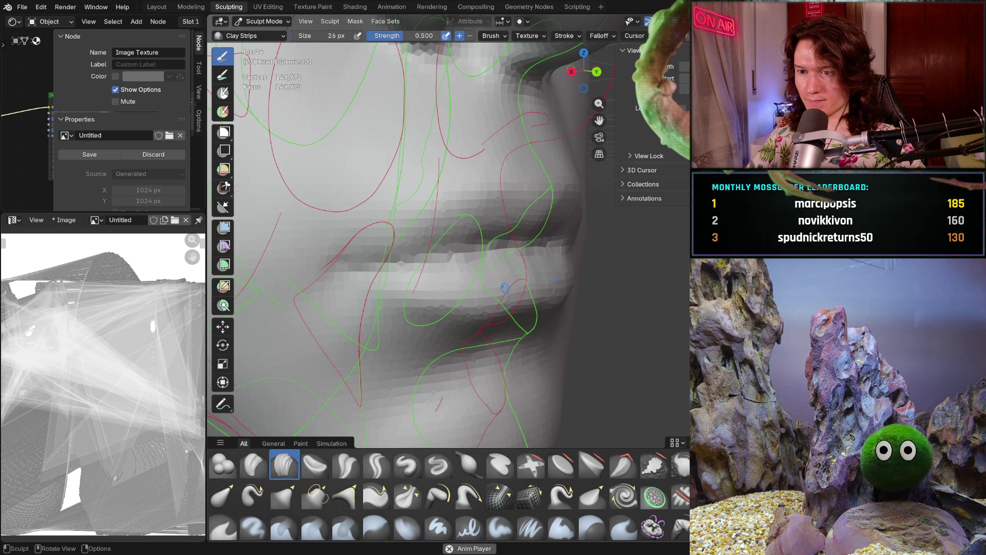
{"action": "key", "text": "shift+alt+z"}
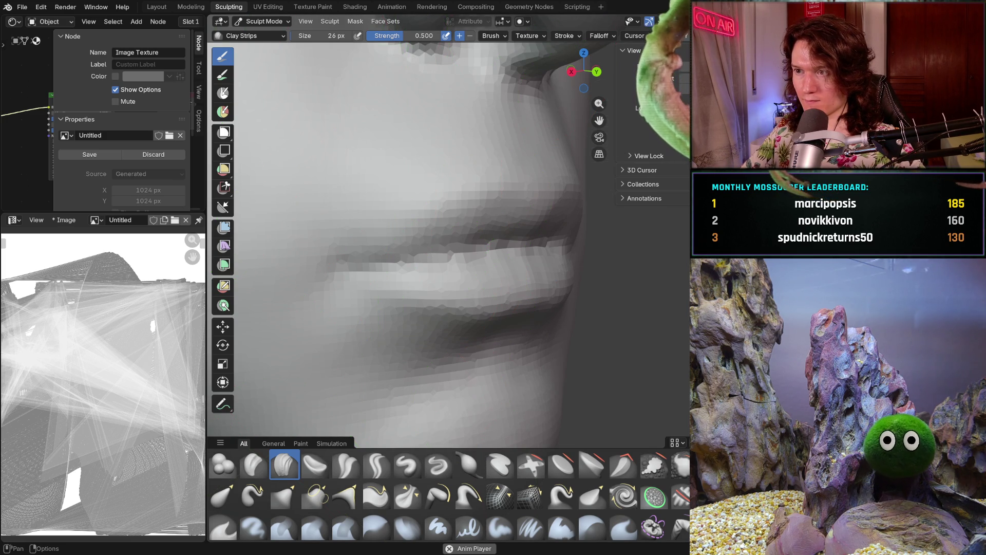
{"action": "key", "text": "f"}
{"action": "left_click", "coordinate": [341, 321]}
Work around the lips up close, then zoom out to a three-quarter view of the face
{"action": "mouse_move", "coordinate": [341, 321]}
{"action": "middle_mouse_down"}
{"action": "mouse_move", "coordinate": [345, 278]}
{"action": "mouse_move", "coordinate": [400, 259]}
{"action": "middle_mouse_up"}
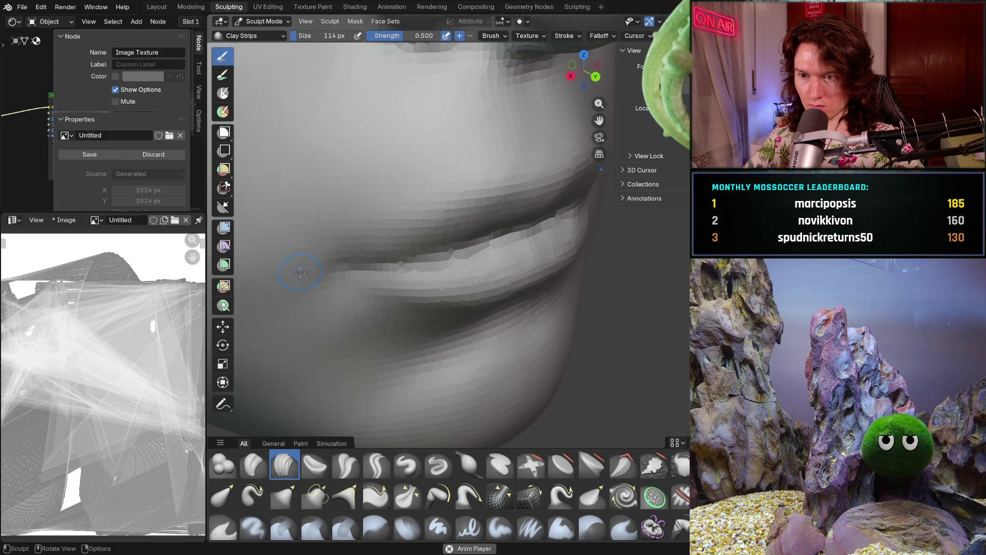
{"action": "scroll", "coordinate": [424, 253], "scroll_direction": "up", "scroll_amount": 6}
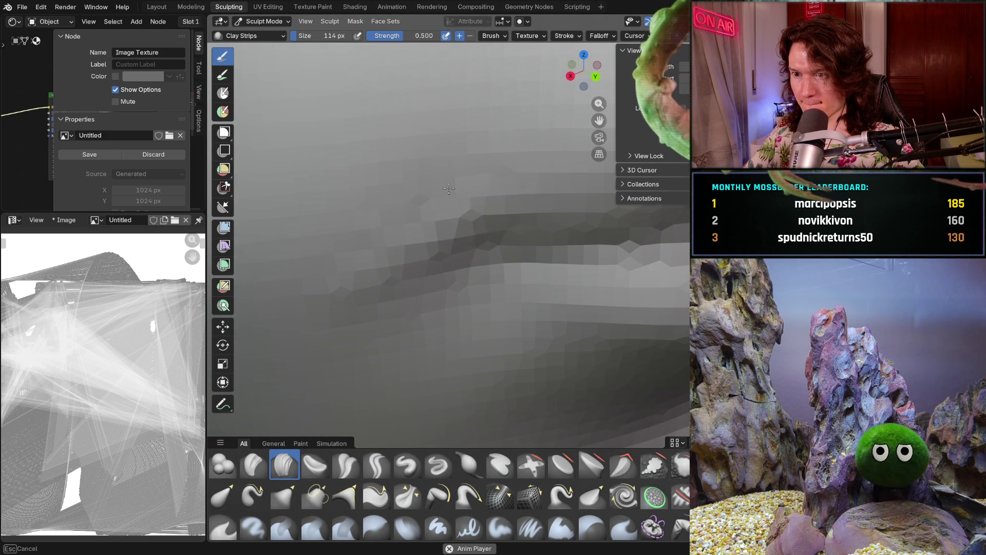
{"action": "scroll", "coordinate": [367, 279], "scroll_direction": "down", "scroll_amount": 3}
{"action": "mouse_move", "coordinate": [368, 279]}
{"action": "middle_mouse_down"}
{"action": "mouse_move", "coordinate": [535, 232]}
{"action": "mouse_move", "coordinate": [425, 285]}
{"action": "middle_mouse_up"}
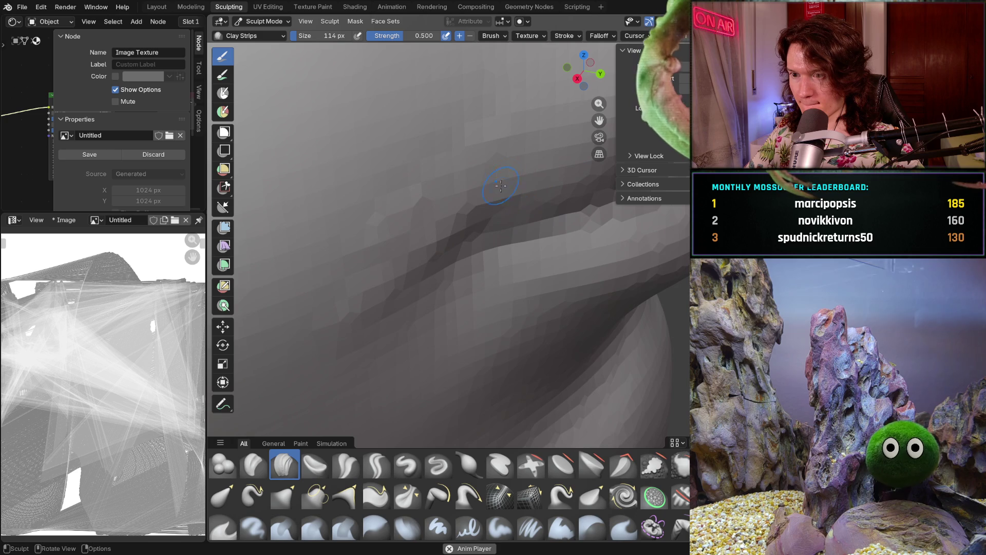
{"action": "scroll", "coordinate": [424, 284], "scroll_direction": "up", "scroll_amount": 5}
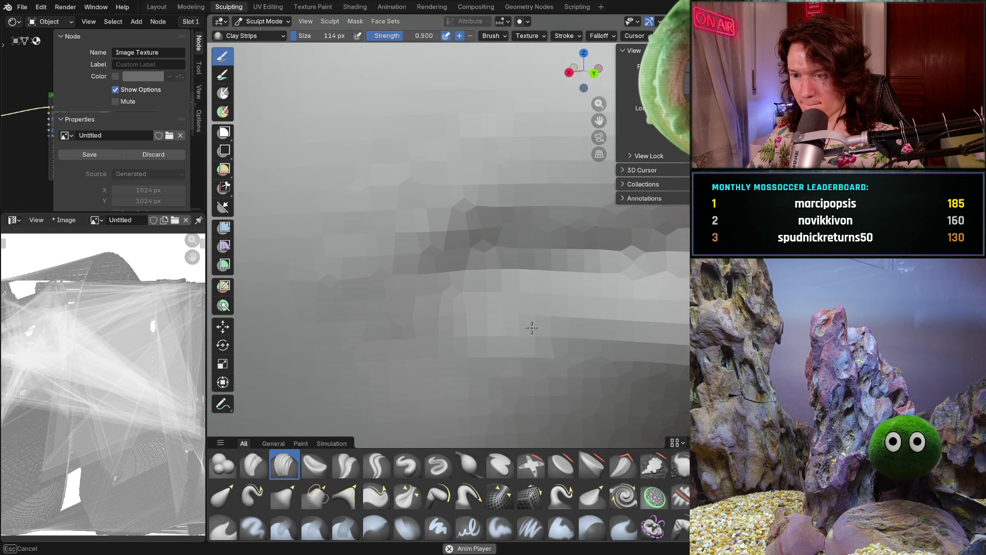
{"action": "mouse_move", "coordinate": [527, 354]}
{"action": "middle_mouse_down"}
{"action": "mouse_move", "coordinate": [478, 375]}
{"action": "mouse_move", "coordinate": [540, 375]}
{"action": "mouse_move", "coordinate": [441, 323]}
{"action": "mouse_move", "coordinate": [452, 297]}
{"action": "mouse_move", "coordinate": [422, 289]}
{"action": "middle_mouse_up"}
{"action": "scroll", "coordinate": [463, 324], "scroll_direction": "down", "scroll_amount": 10}
{"action": "scroll", "coordinate": [466, 242], "scroll_direction": "up", "scroll_amount": 4}
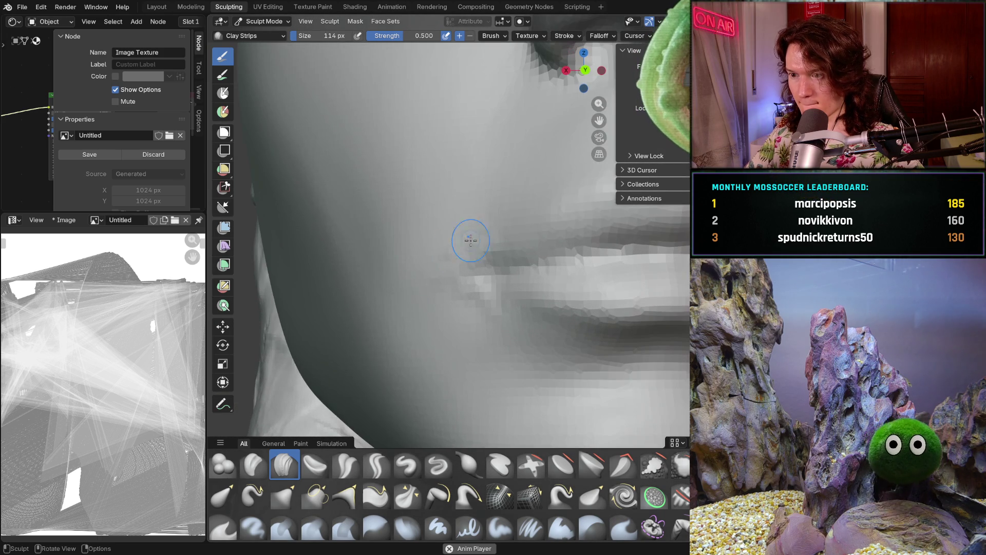
{"action": "mouse_move", "coordinate": [494, 307]}
{"action": "middle_mouse_down"}
{"action": "mouse_move", "coordinate": [502, 312]}
{"action": "mouse_move", "coordinate": [452, 317]}
{"action": "middle_mouse_up"}
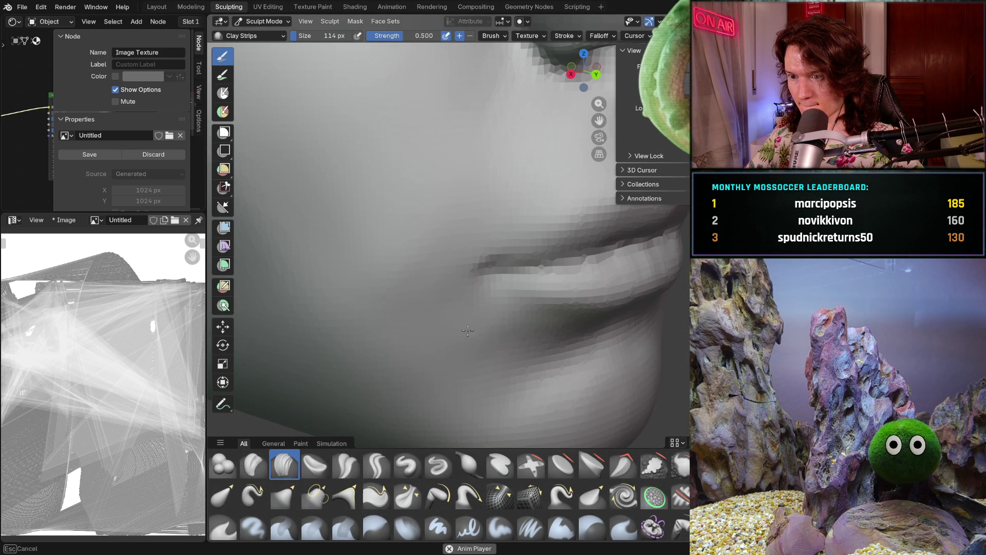
{"action": "scroll", "coordinate": [488, 222], "scroll_direction": "down", "scroll_amount": 4}
{"action": "scroll", "coordinate": [434, 235], "scroll_direction": "up", "scroll_amount": 4}
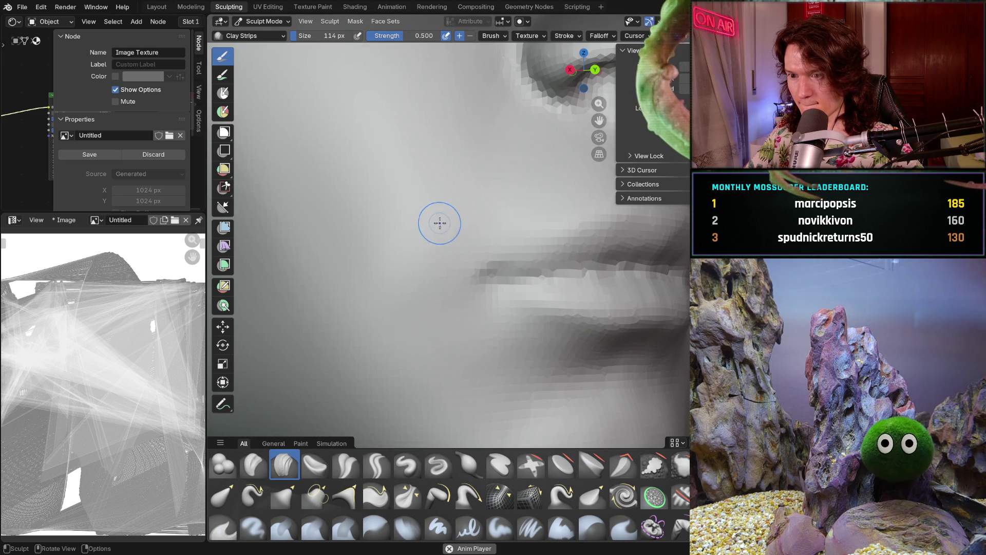
{"action": "scroll", "coordinate": [369, 310], "scroll_direction": "down", "scroll_amount": 5}
{"action": "mouse_move", "coordinate": [419, 293]}
{"action": "middle_mouse_down"}
{"action": "mouse_move", "coordinate": [489, 347]}
{"action": "mouse_move", "coordinate": [473, 378]}
{"action": "mouse_move", "coordinate": [465, 330]}
{"action": "middle_mouse_up"}
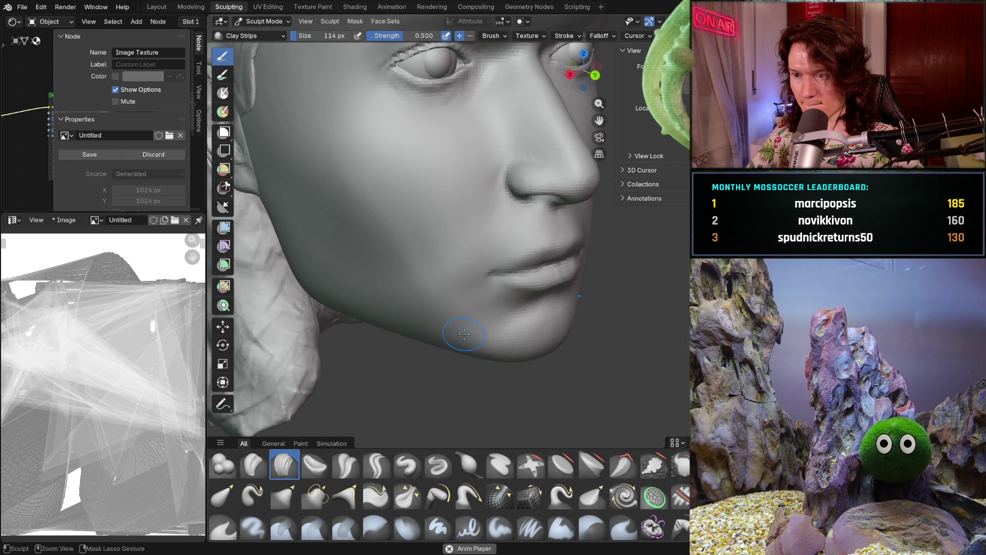
Orbit and zoom to check the whole head from the front and in profile
{"action": "mouse_move", "coordinate": [465, 336]}
{"action": "middle_mouse_down"}
{"action": "mouse_move", "coordinate": [455, 341]}
{"action": "mouse_move", "coordinate": [470, 345]}
{"action": "mouse_move", "coordinate": [479, 325]}
{"action": "middle_mouse_up"}
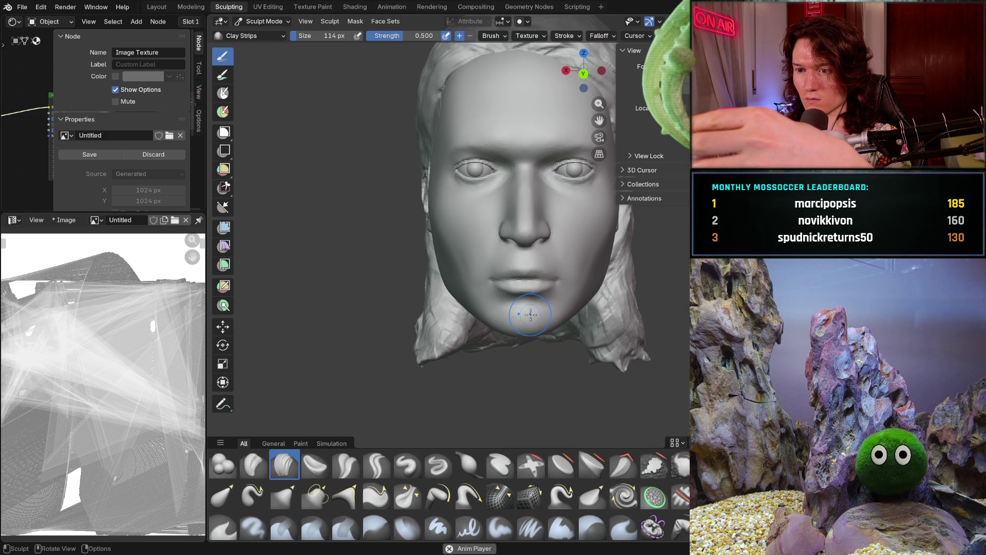
{"action": "mouse_move", "coordinate": [545, 321]}
{"action": "middle_mouse_down"}
{"action": "mouse_move", "coordinate": [553, 305]}
{"action": "mouse_move", "coordinate": [539, 304]}
{"action": "mouse_move", "coordinate": [638, 275]}
{"action": "mouse_move", "coordinate": [632, 282]}
{"action": "mouse_move", "coordinate": [643, 257]}
{"action": "middle_mouse_up"}
{"action": "scroll", "coordinate": [537, 305], "scroll_direction": "up", "scroll_amount": 5}
{"action": "scroll", "coordinate": [537, 304], "scroll_direction": "down", "scroll_amount": 3}
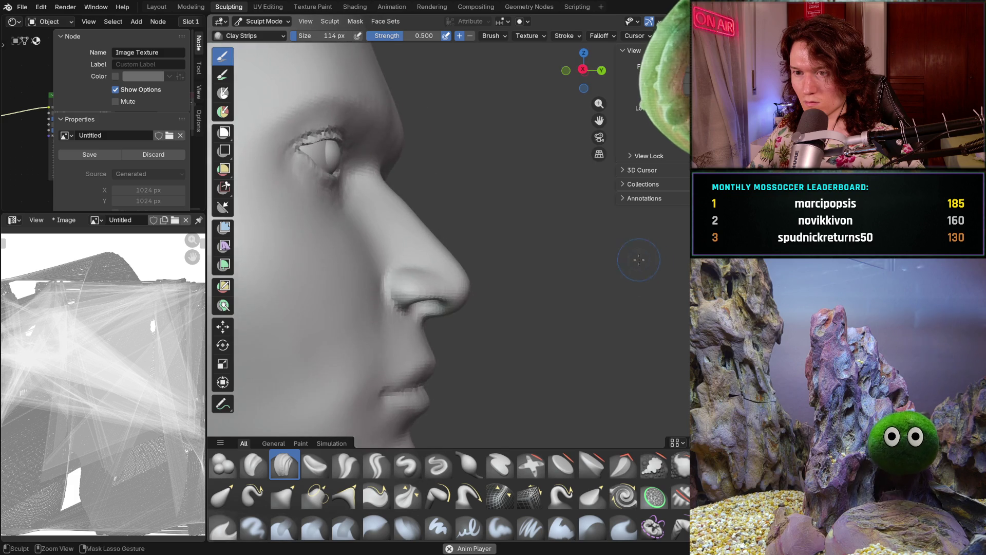
{"action": "scroll", "coordinate": [590, 279], "scroll_direction": "down", "scroll_amount": 5}
{"action": "mouse_move", "coordinate": [555, 326]}
{"action": "middle_mouse_down"}
{"action": "mouse_move", "coordinate": [496, 367]}
{"action": "mouse_move", "coordinate": [479, 353]}
{"action": "mouse_move", "coordinate": [509, 309]}
{"action": "middle_mouse_up"}
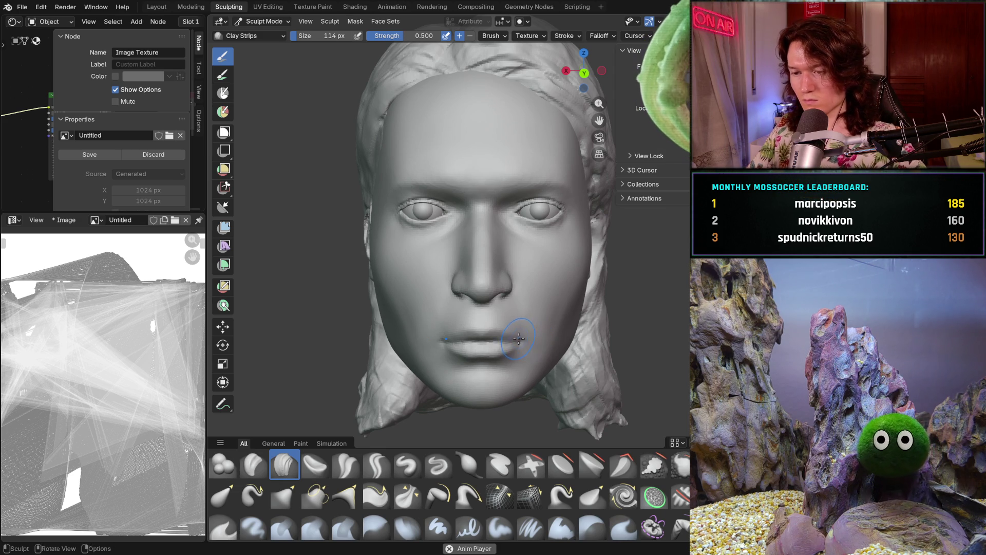
{"action": "scroll", "coordinate": [524, 333], "scroll_direction": "down", "scroll_amount": 2}
{"action": "mouse_move", "coordinate": [527, 335]}
{"action": "middle_mouse_down"}
{"action": "mouse_move", "coordinate": [617, 329]}
{"action": "mouse_move", "coordinate": [531, 329]}
{"action": "mouse_move", "coordinate": [541, 327]}
{"action": "middle_mouse_up"}
Switch to orthographic view and orbit to a three-quarter view showing the left ear
{"action": "key", "text": "KP_5"}
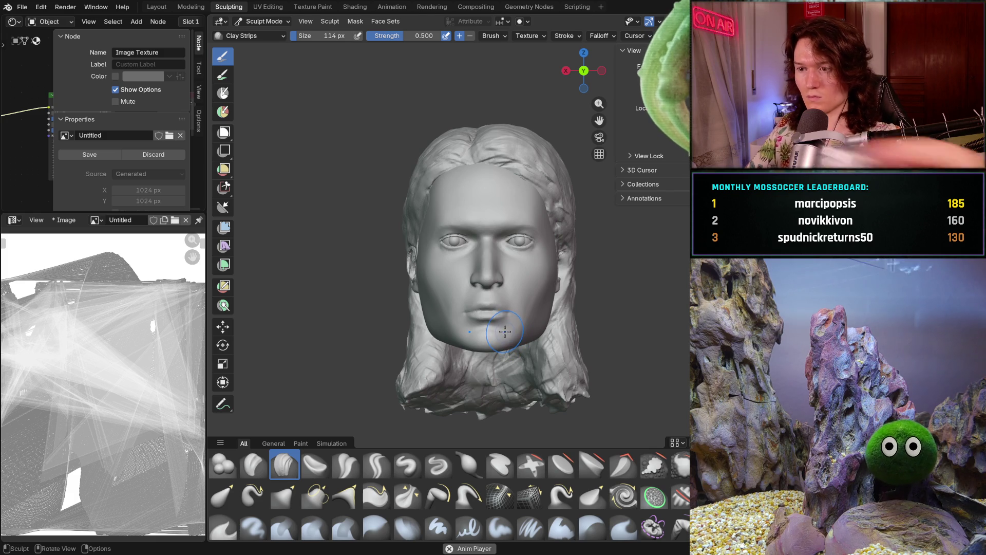
{"action": "middle_click_drag", "start_coordinate": [499, 334], "coordinate": [519, 338]}
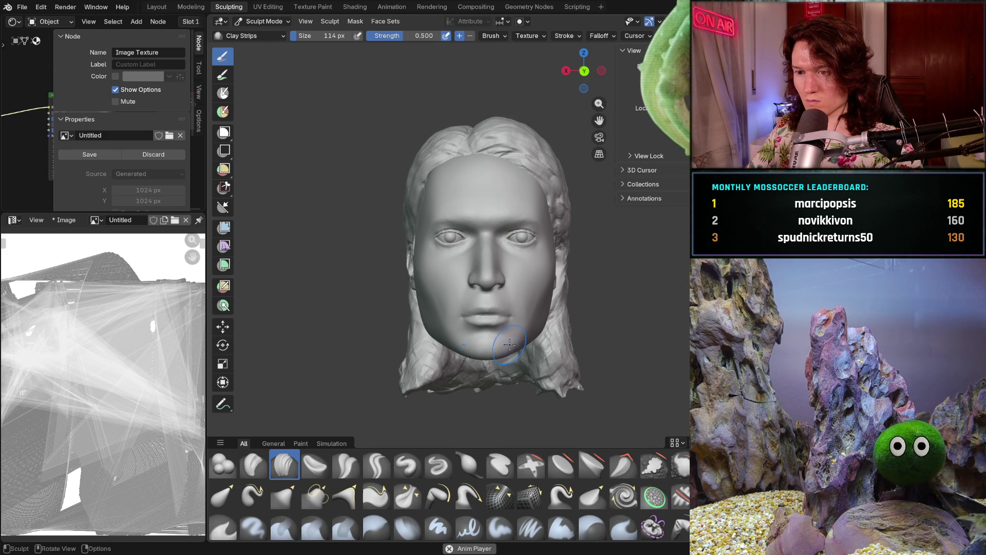
{"action": "scroll", "coordinate": [440, 334], "scroll_direction": "up", "scroll_amount": 2}
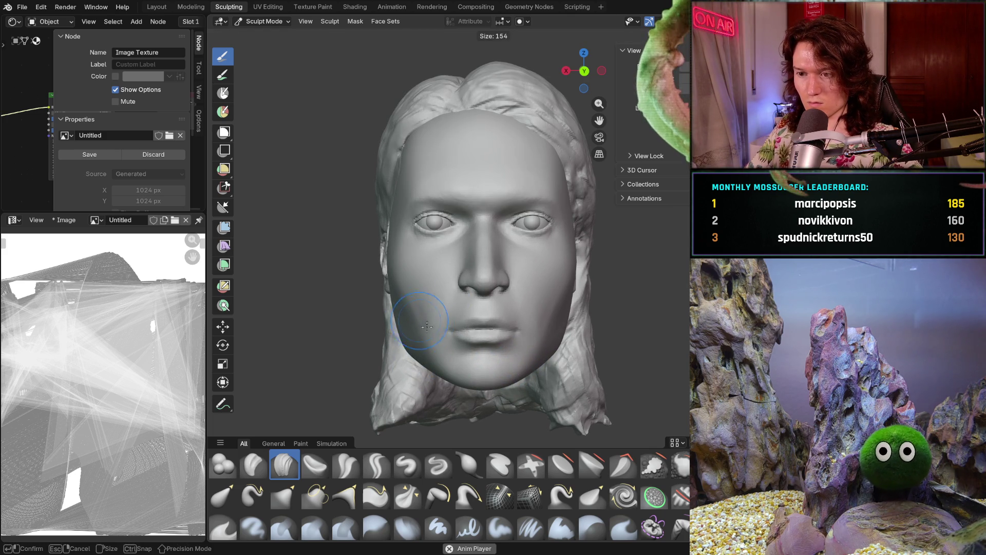
{"action": "mouse_move", "coordinate": [437, 338]}
{"action": "middle_mouse_down"}
{"action": "mouse_move", "coordinate": [519, 319]}
{"action": "mouse_move", "coordinate": [388, 329]}
{"action": "middle_mouse_up"}
Pull the left cheek and jawline into a new shape with the Grab brush
{"action": "key", "text": "g"}
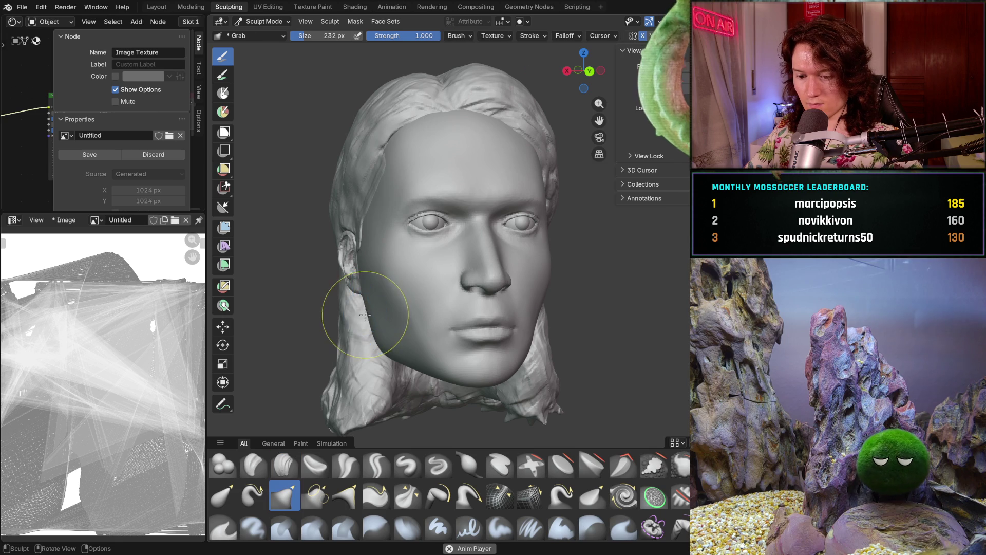
{"action": "middle_click_drag", "start_coordinate": [352, 302], "coordinate": [356, 312]}
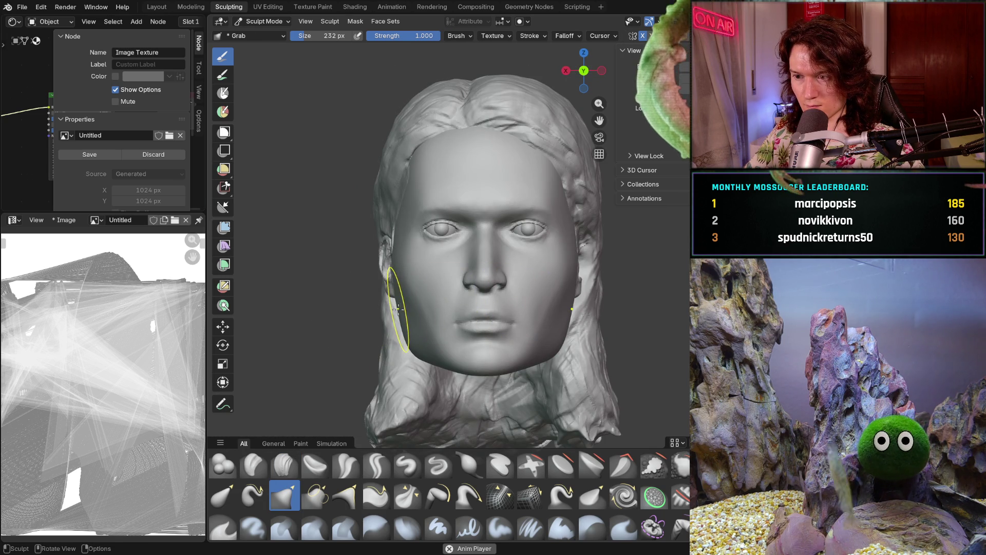
{"action": "left_click_drag", "start_coordinate": [398, 308], "coordinate": [380, 314]}
{"action": "mouse_move", "coordinate": [381, 331]}
{"action": "middle_mouse_down"}
{"action": "mouse_move", "coordinate": [516, 359]}
{"action": "mouse_move", "coordinate": [408, 343]}
{"action": "mouse_move", "coordinate": [393, 373]}
{"action": "mouse_move", "coordinate": [408, 378]}
{"action": "mouse_move", "coordinate": [393, 356]}
{"action": "mouse_move", "coordinate": [479, 353]}
{"action": "mouse_move", "coordinate": [469, 358]}
{"action": "middle_mouse_up"}
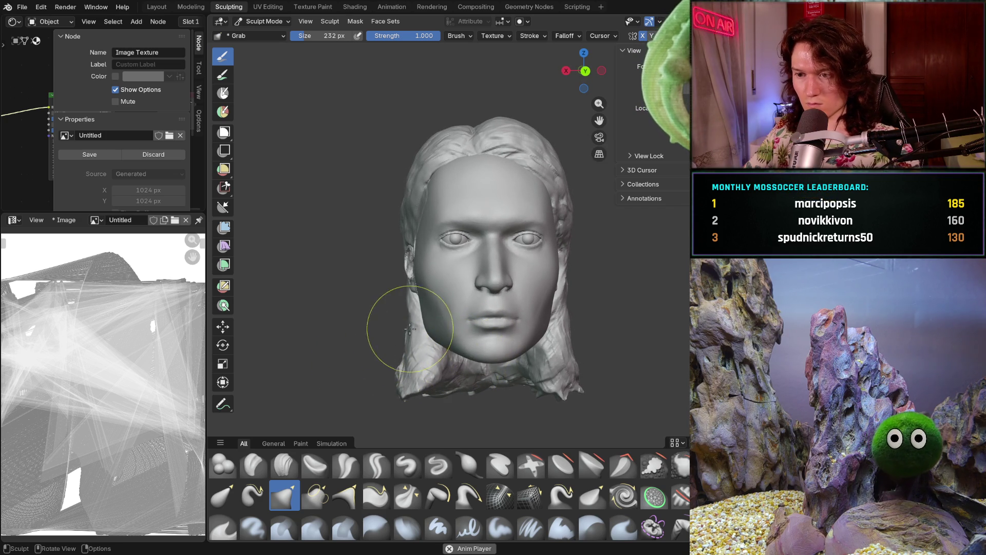
{"action": "scroll", "coordinate": [417, 335], "scroll_direction": "up", "scroll_amount": 2}
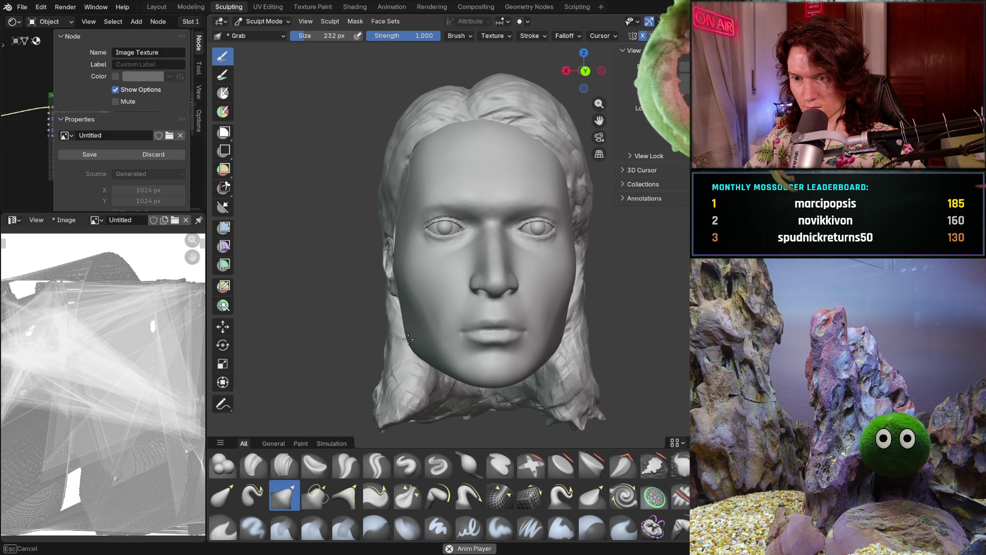
{"action": "scroll", "coordinate": [401, 312], "scroll_direction": "down", "scroll_amount": 2}
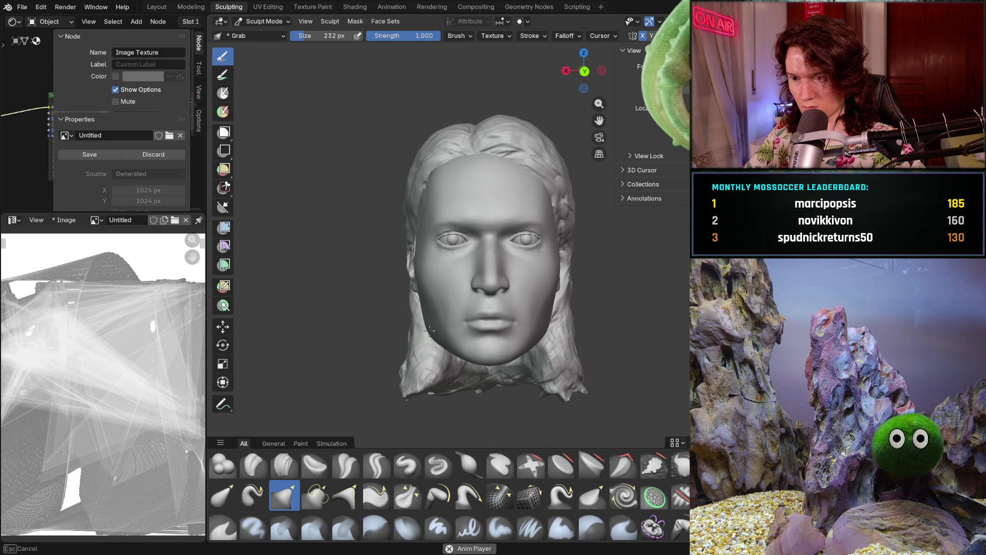
Check the right-side profile against the front view, then show the overlays with the guide strokes
{"action": "mouse_move", "coordinate": [392, 341]}
{"action": "middle_mouse_down"}
{"action": "mouse_move", "coordinate": [586, 315]}
{"action": "mouse_move", "coordinate": [439, 340]}
{"action": "middle_mouse_up"}
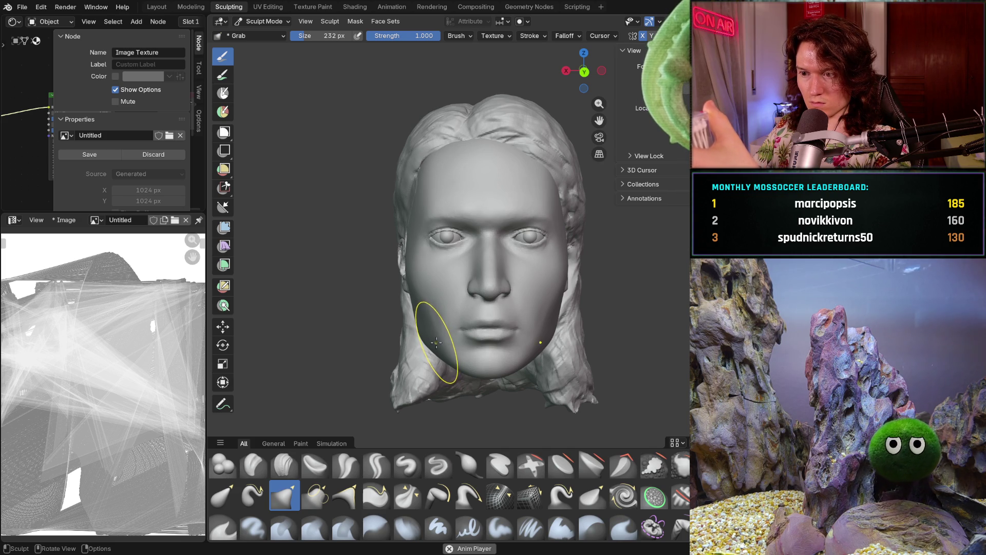
{"action": "middle_click_drag", "start_coordinate": [376, 348], "coordinate": [374, 346]}
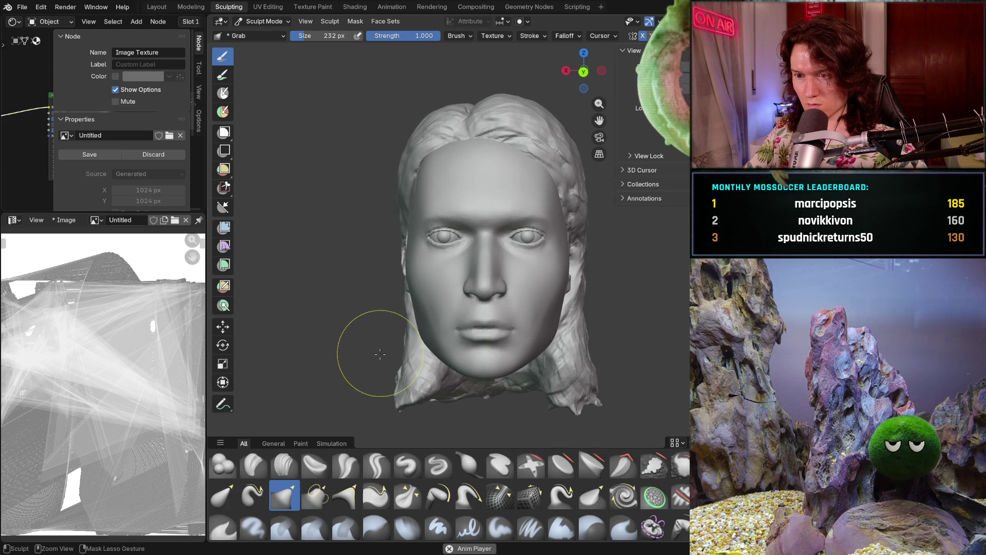
{"action": "scroll", "coordinate": [380, 351], "scroll_direction": "up", "scroll_amount": 3}
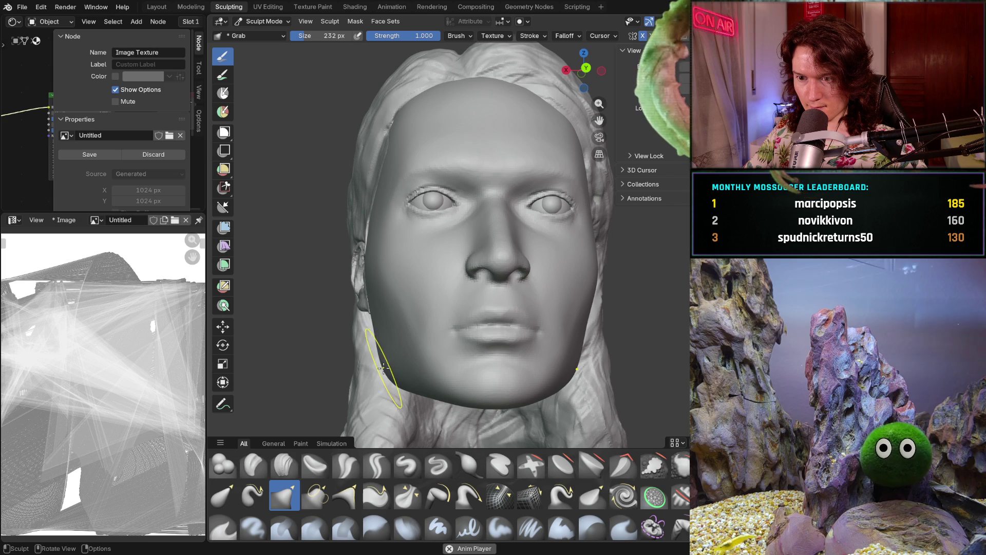
{"action": "scroll", "coordinate": [423, 324], "scroll_direction": "down", "scroll_amount": 2}
{"action": "scroll", "coordinate": [407, 331], "scroll_direction": "down", "scroll_amount": 2}
{"action": "mouse_move", "coordinate": [363, 376]}
{"action": "middle_mouse_down"}
{"action": "mouse_move", "coordinate": [565, 354]}
{"action": "mouse_move", "coordinate": [557, 396]}
{"action": "mouse_move", "coordinate": [506, 385]}
{"action": "middle_mouse_up"}
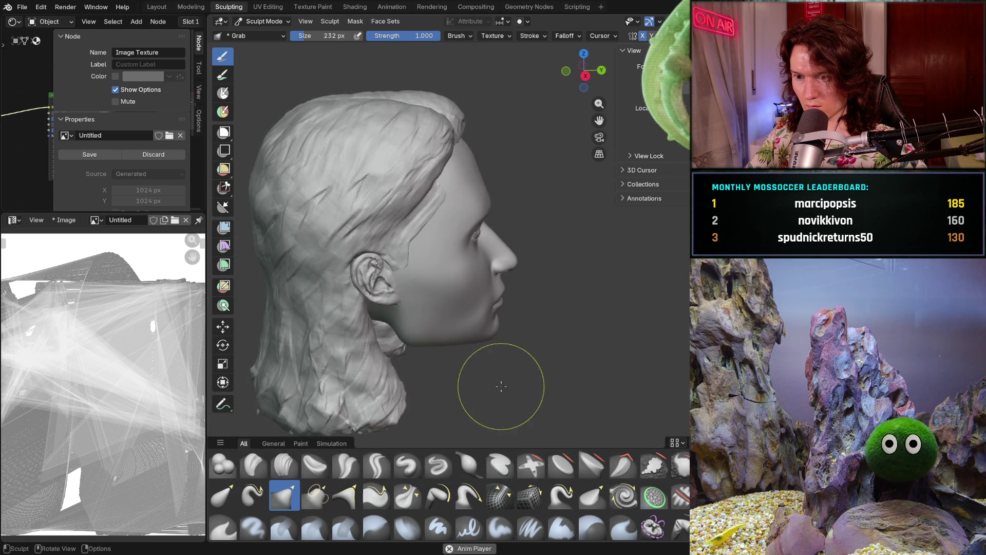
{"action": "scroll", "coordinate": [462, 362], "scroll_direction": "up", "scroll_amount": 5}
{"action": "scroll", "coordinate": [462, 362], "scroll_direction": "down", "scroll_amount": 2}
{"action": "mouse_move", "coordinate": [488, 330]}
{"action": "middle_mouse_down"}
{"action": "mouse_move", "coordinate": [462, 275]}
{"action": "mouse_move", "coordinate": [411, 360]}
{"action": "mouse_move", "coordinate": [361, 402]}
{"action": "mouse_move", "coordinate": [392, 335]}
{"action": "mouse_move", "coordinate": [346, 345]}
{"action": "mouse_move", "coordinate": [354, 354]}
{"action": "middle_mouse_up"}
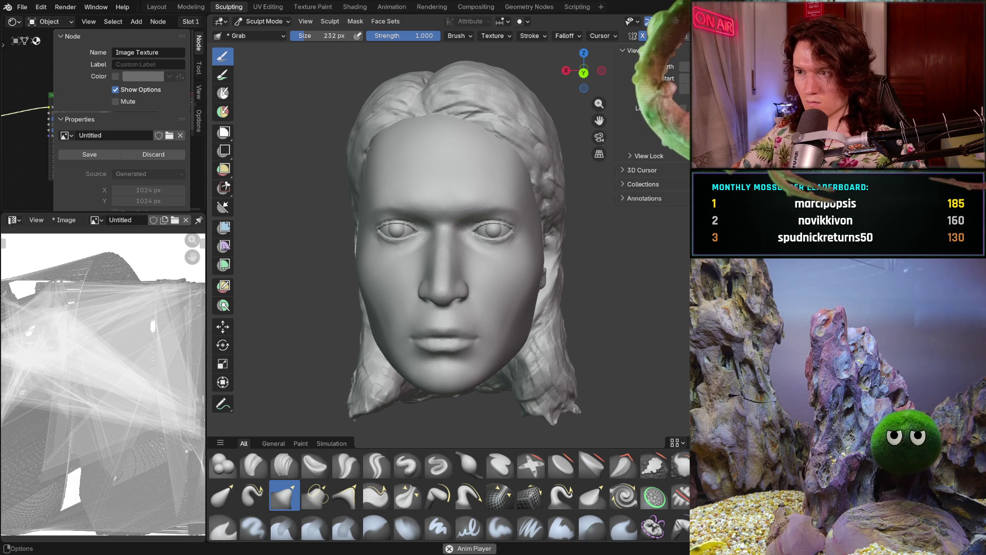
{"action": "left_click", "coordinate": [668, 21]}
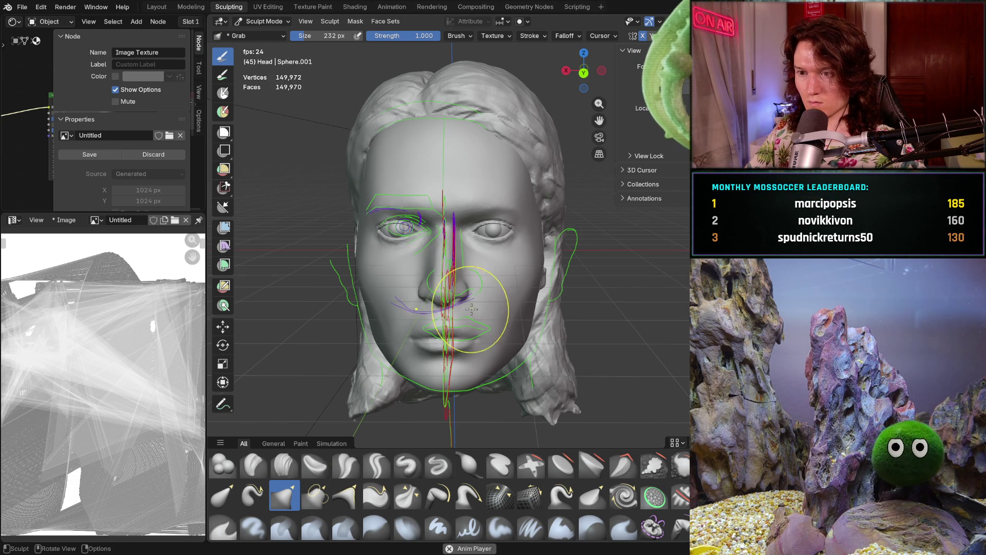
Mask the nose and nostrils with a 194 px Mask brush
{"action": "scroll", "coordinate": [483, 286], "scroll_direction": "up", "scroll_amount": 5}
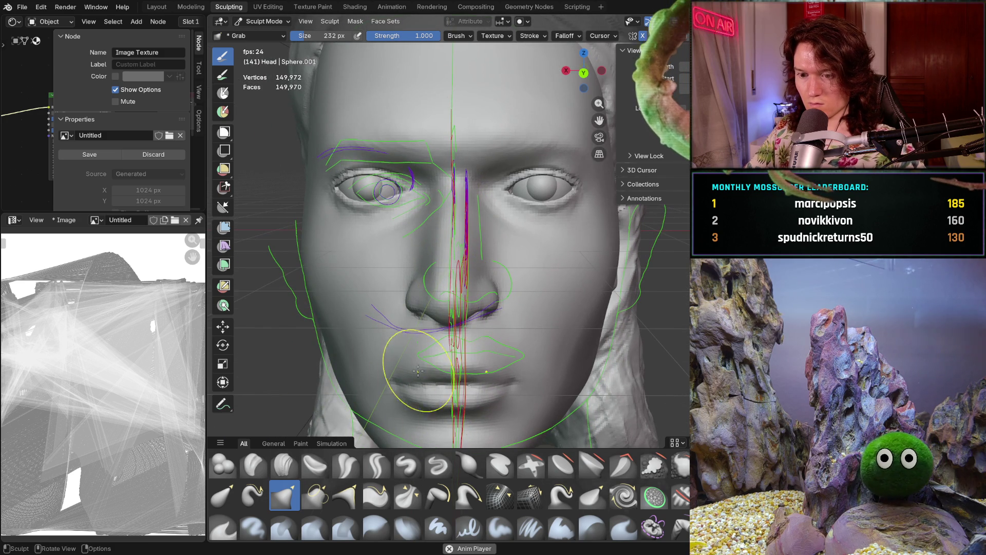
{"action": "key", "text": "m"}
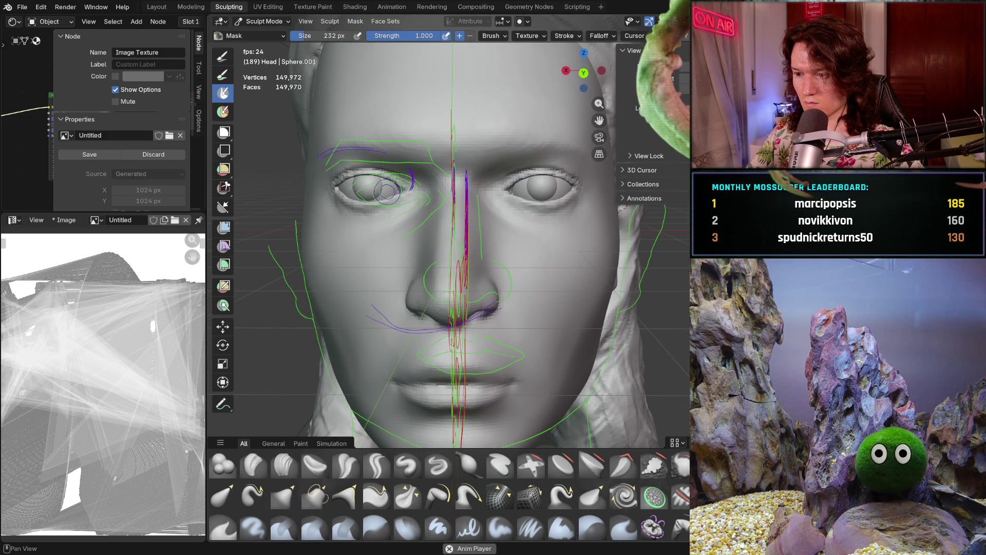
{"action": "key", "text": "f"}
{"action": "left_click", "coordinate": [479, 301]}
{"action": "mouse_move", "coordinate": [488, 278]}
{"action": "left_mouse_down"}
{"action": "mouse_move", "coordinate": [432, 288]}
{"action": "mouse_move", "coordinate": [479, 304]}
{"action": "mouse_move", "coordinate": [452, 342]}
{"action": "mouse_move", "coordinate": [421, 319]}
{"action": "mouse_move", "coordinate": [436, 267]}
{"action": "mouse_move", "coordinate": [452, 298]}
{"action": "mouse_move", "coordinate": [442, 283]}
{"action": "mouse_move", "coordinate": [449, 321]}
{"action": "mouse_move", "coordinate": [483, 272]}
{"action": "mouse_move", "coordinate": [426, 334]}
{"action": "mouse_move", "coordinate": [401, 272]}
{"action": "mouse_move", "coordinate": [436, 260]}
{"action": "mouse_move", "coordinate": [462, 216]}
{"action": "mouse_move", "coordinate": [426, 237]}
{"action": "mouse_move", "coordinate": [493, 246]}
{"action": "mouse_move", "coordinate": [453, 178]}
{"action": "mouse_move", "coordinate": [420, 238]}
{"action": "left_mouse_up"}
{"action": "key", "text": "ctrl+z"}
{"action": "mouse_move", "coordinate": [418, 308]}
{"action": "left_mouse_down"}
{"action": "mouse_move", "coordinate": [398, 313]}
{"action": "mouse_move", "coordinate": [411, 328]}
{"action": "left_mouse_up"}
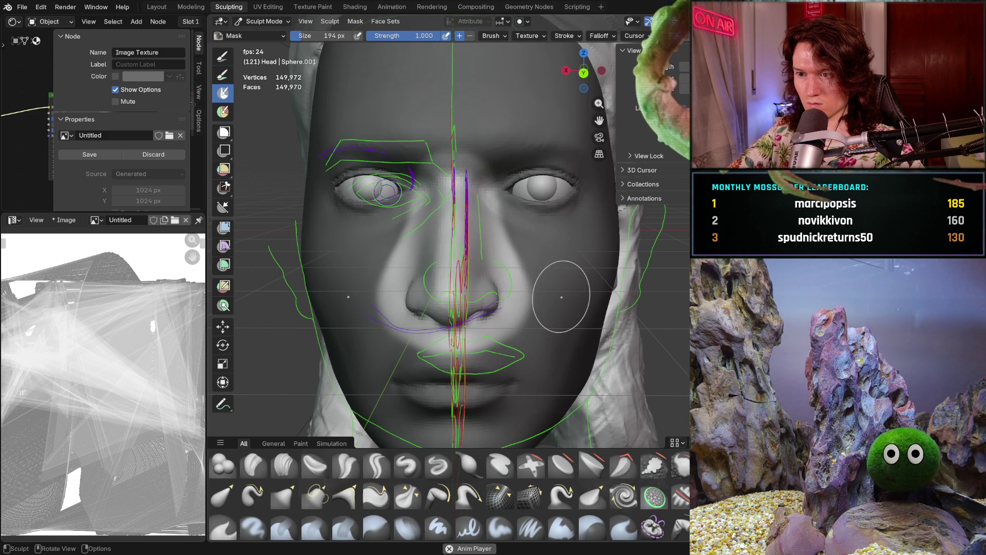
Hide the guide overlays and set up the Grab brush at 336 px
{"action": "key", "text": "shift+alt+z"}
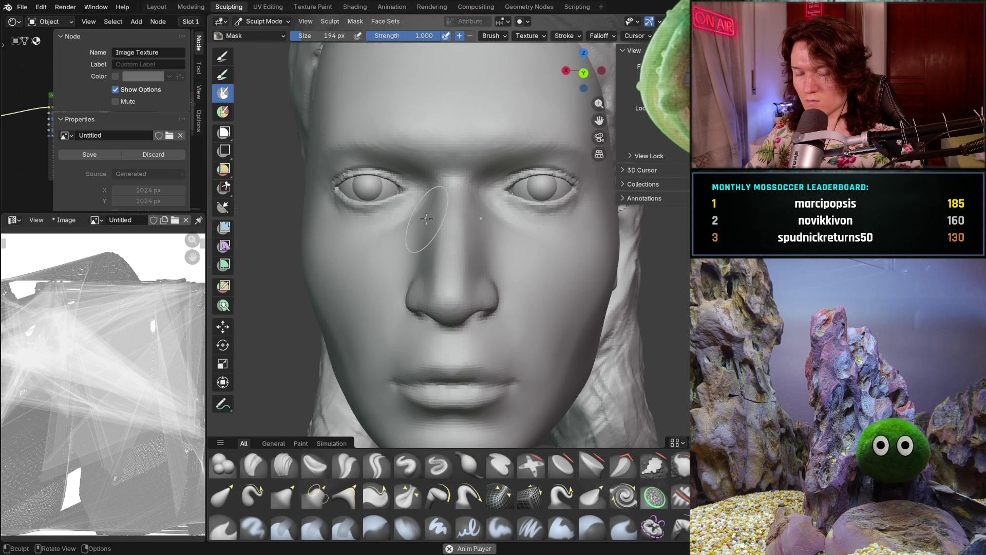
{"action": "middle_click_drag", "start_coordinate": [508, 260], "coordinate": [489, 289], "text": "ctrl"}
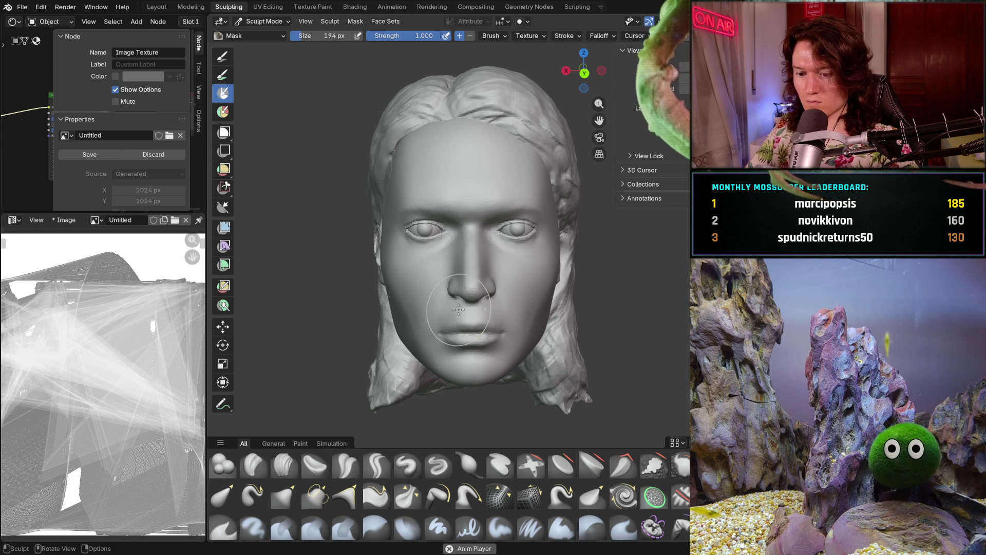
{"action": "key", "text": "g"}
{"action": "key", "text": "f"}
{"action": "left_click", "coordinate": [519, 288]}
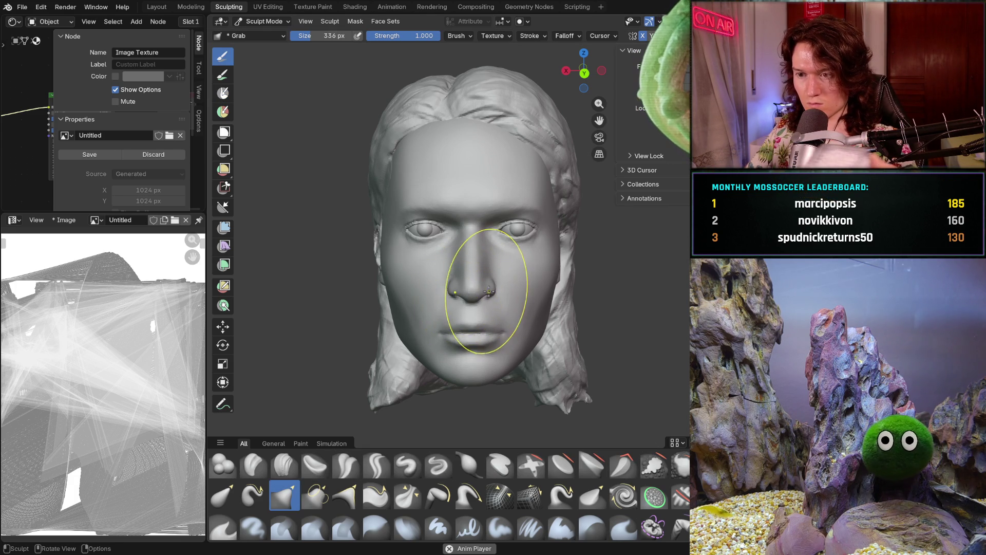
Lower the Grab strength from 1.000 to 0.592, then settle on 0.717
{"action": "key", "text": "shift+f"}
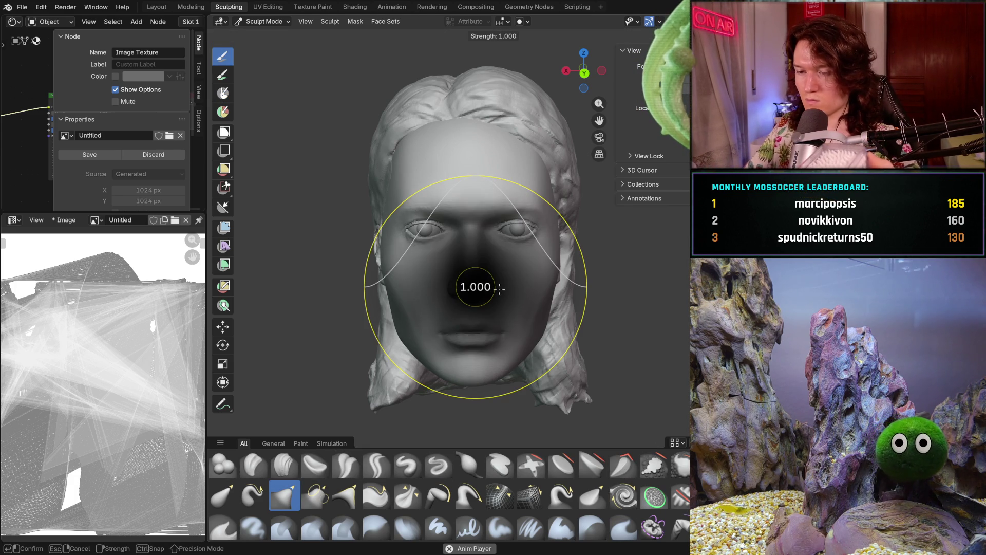
{"action": "left_click", "coordinate": [566, 312]}
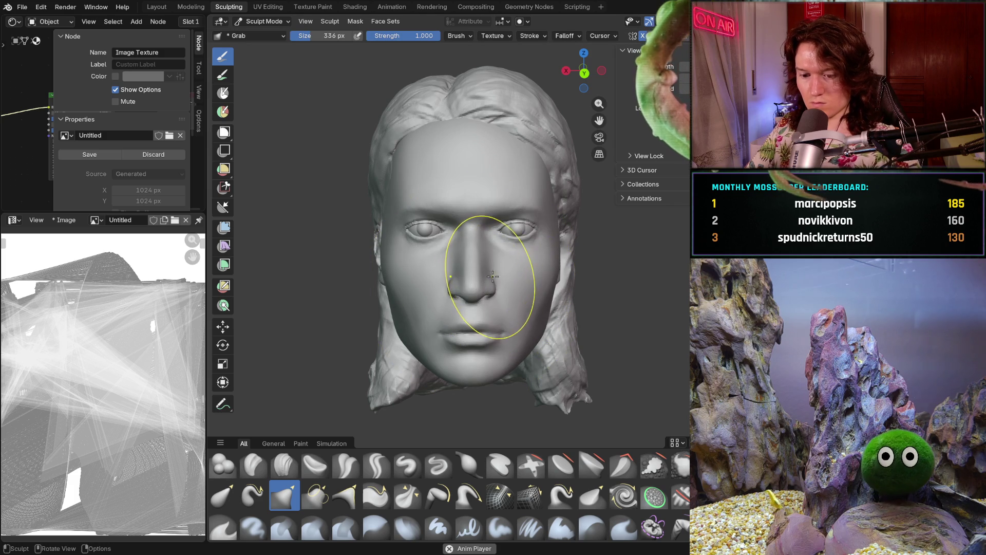
{"action": "key", "text": "shift+f"}
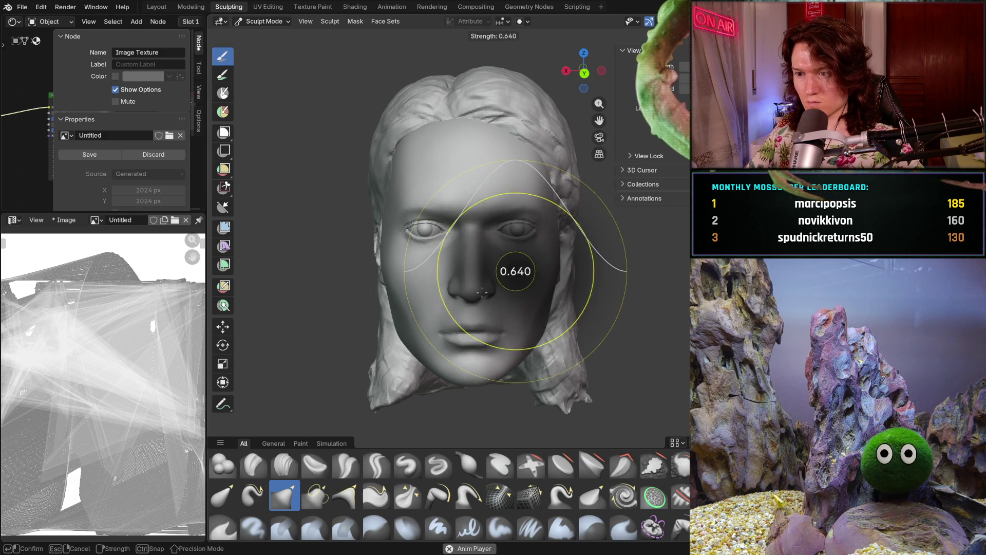
{"action": "key", "text": "Return"}
{"action": "scroll", "coordinate": [473, 291], "scroll_direction": "up", "scroll_amount": 3}
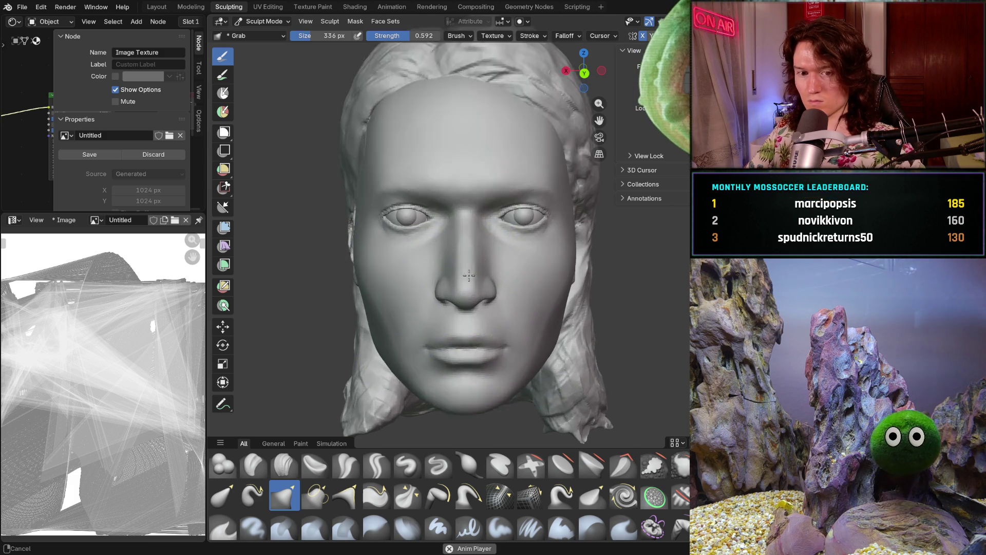
{"action": "key", "text": "shift+f"}
{"action": "key", "text": "Return"}
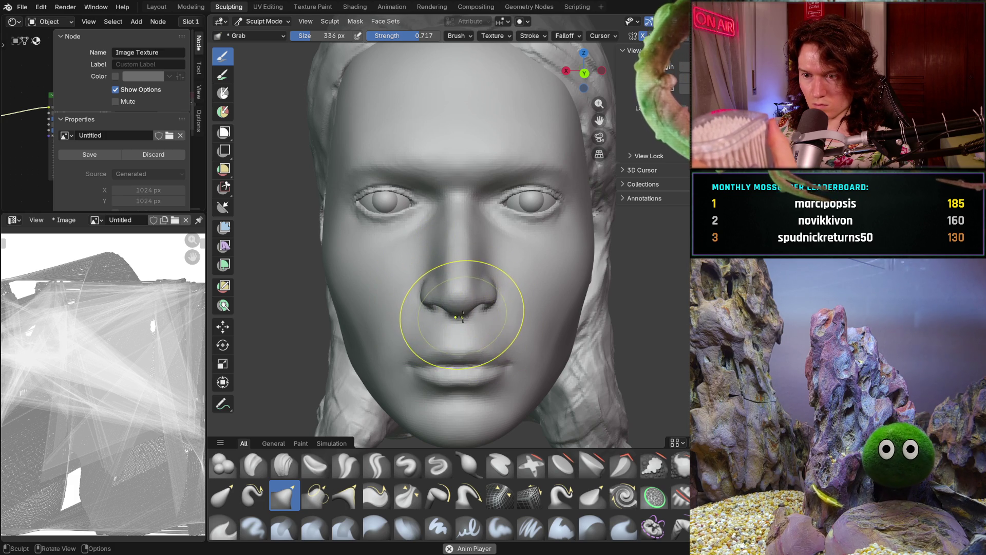
Pull the area under the nose tip with Grab and check it in exact right profile
{"action": "left_click_drag", "start_coordinate": [457, 313], "coordinate": [461, 317]}
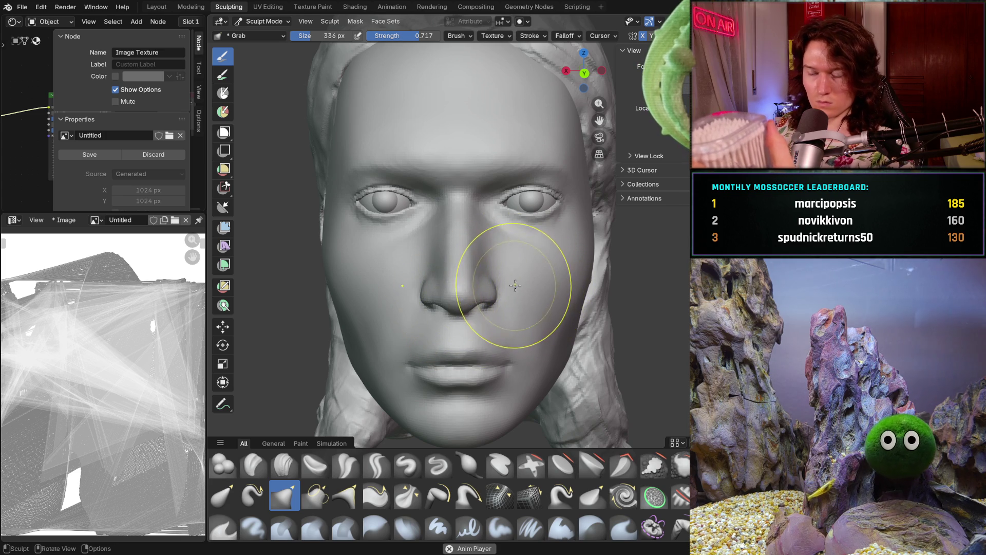
{"action": "mouse_move", "coordinate": [544, 236]}
{"action": "middle_mouse_down"}
{"action": "mouse_move", "coordinate": [535, 309]}
{"action": "mouse_move", "coordinate": [624, 298]}
{"action": "mouse_move", "coordinate": [565, 308]}
{"action": "mouse_move", "coordinate": [534, 334]}
{"action": "mouse_move", "coordinate": [526, 364]}
{"action": "middle_mouse_up"}
{"action": "scroll", "coordinate": [526, 364], "scroll_direction": "up", "scroll_amount": 3}
{"action": "middle_click_drag", "start_coordinate": [542, 253], "coordinate": [444, 343]}
{"action": "key", "text": "KP_3"}
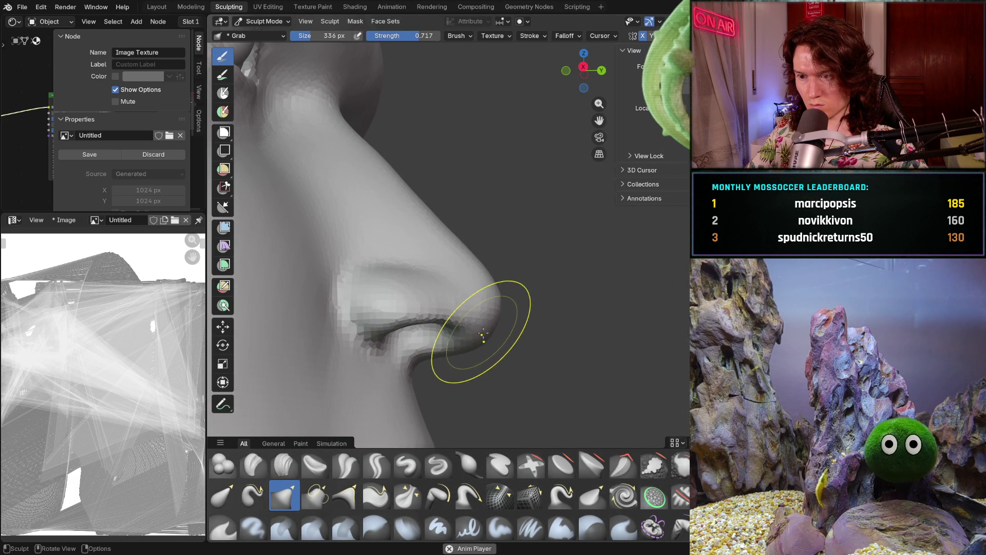
{"action": "mouse_move", "coordinate": [485, 338]}
{"action": "middle_mouse_down"}
{"action": "mouse_move", "coordinate": [488, 308]}
{"action": "mouse_move", "coordinate": [541, 345]}
{"action": "mouse_move", "coordinate": [598, 332]}
{"action": "mouse_move", "coordinate": [566, 319]}
{"action": "middle_mouse_up"}
{"action": "scroll", "coordinate": [510, 289], "scroll_direction": "up", "scroll_amount": 4}
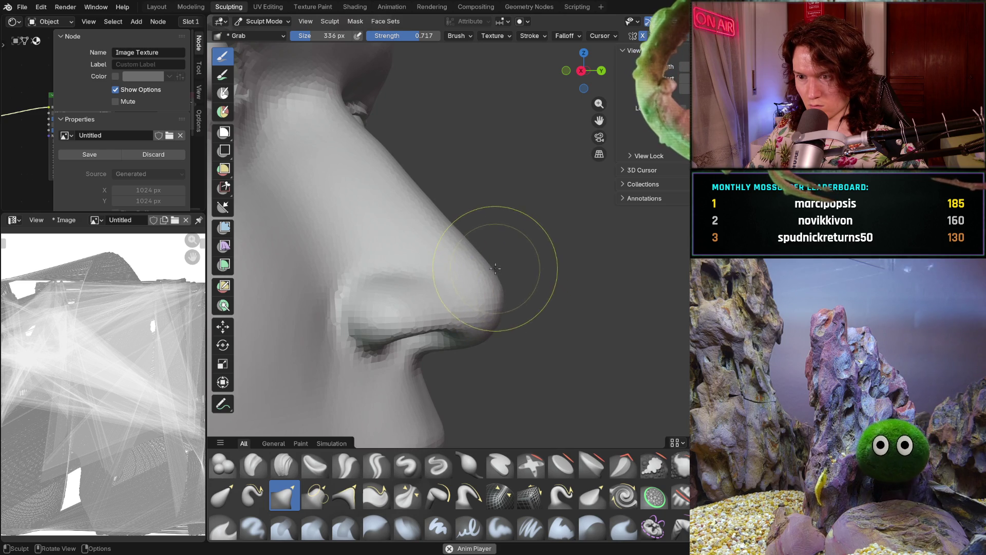
{"action": "scroll", "coordinate": [495, 269], "scroll_direction": "down", "scroll_amount": 4}
{"action": "mouse_move", "coordinate": [496, 368]}
{"action": "middle_mouse_down"}
{"action": "mouse_move", "coordinate": [517, 341]}
{"action": "mouse_move", "coordinate": [354, 321]}
{"action": "mouse_move", "coordinate": [301, 352]}
{"action": "mouse_move", "coordinate": [438, 359]}
{"action": "mouse_move", "coordinate": [489, 326]}
{"action": "mouse_move", "coordinate": [656, 331]}
{"action": "mouse_move", "coordinate": [634, 354]}
{"action": "mouse_move", "coordinate": [553, 332]}
{"action": "middle_mouse_up"}
{"action": "scroll", "coordinate": [302, 352], "scroll_direction": "down", "scroll_amount": 3}
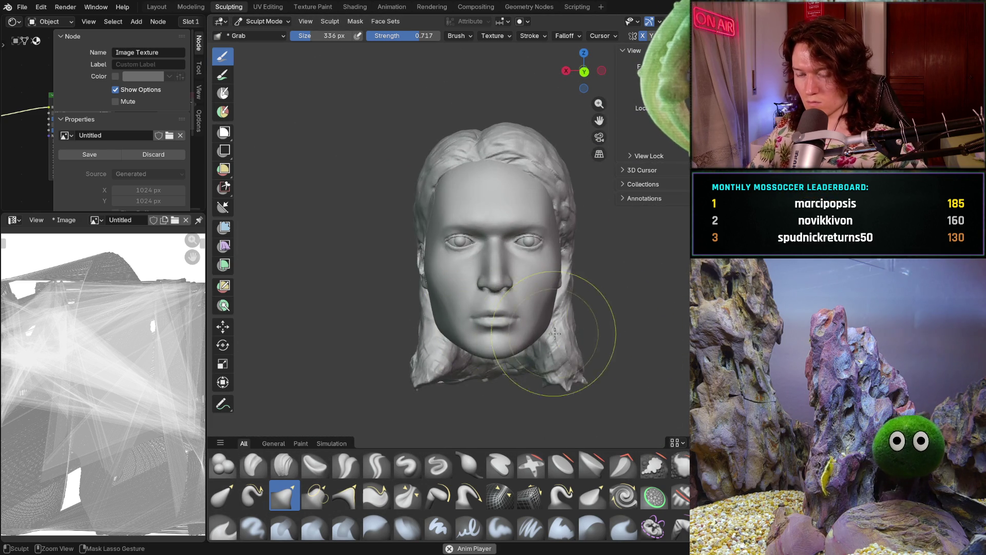
Grab-stroke the sides of the nose from a right three-quarter view, re-checking several angles
{"action": "scroll", "coordinate": [553, 332], "scroll_direction": "up", "scroll_amount": 3}
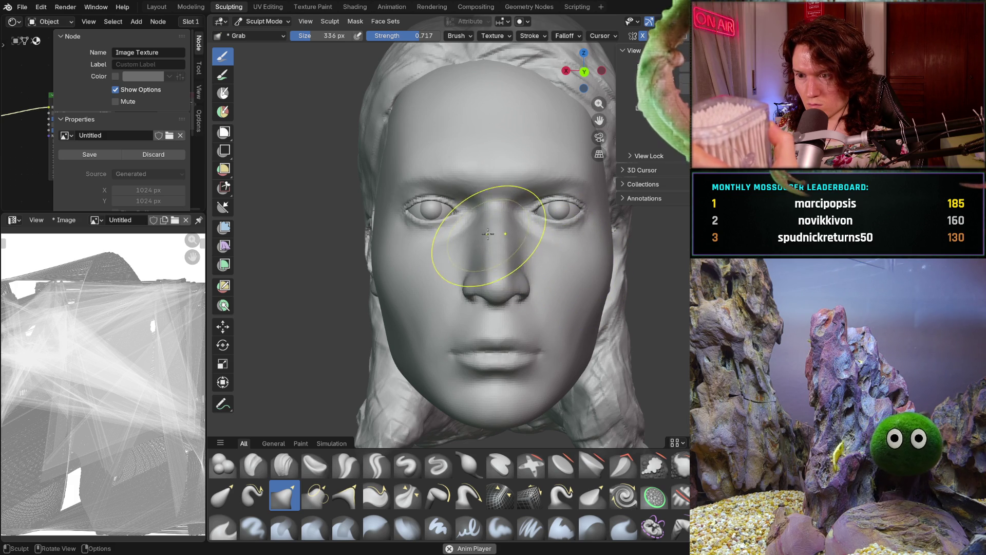
{"action": "mouse_move", "coordinate": [595, 248]}
{"action": "middle_mouse_down"}
{"action": "mouse_move", "coordinate": [628, 250]}
{"action": "mouse_move", "coordinate": [571, 207]}
{"action": "mouse_move", "coordinate": [573, 265]}
{"action": "mouse_move", "coordinate": [547, 256]}
{"action": "middle_mouse_up"}
{"action": "left_click_drag", "start_coordinate": [489, 232], "coordinate": [490, 262]}
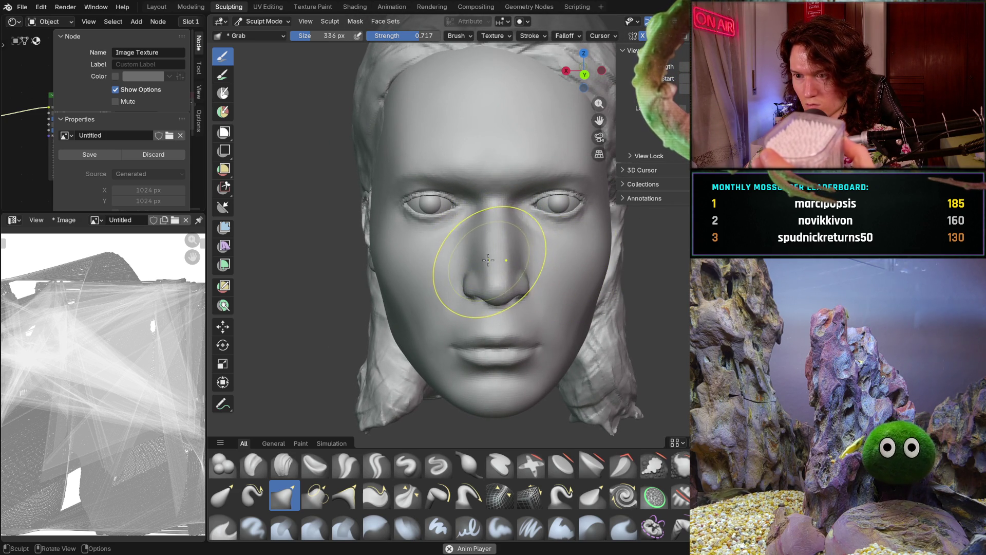
{"action": "middle_click_drag", "start_coordinate": [549, 249], "coordinate": [549, 258], "text": "shift"}
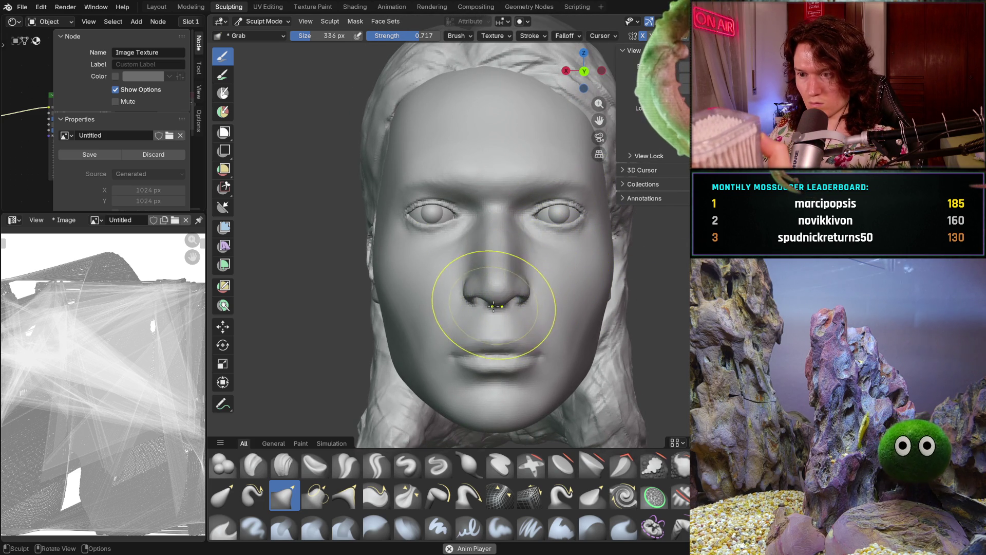
{"action": "middle_click_drag", "start_coordinate": [499, 324], "coordinate": [513, 308]}
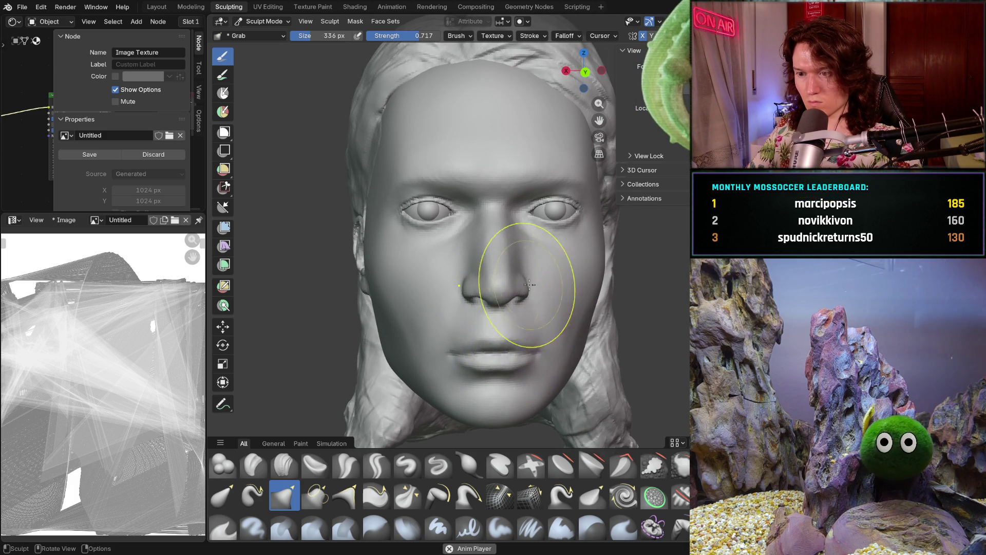
{"action": "mouse_move", "coordinate": [517, 341]}
{"action": "middle_mouse_down"}
{"action": "mouse_move", "coordinate": [518, 308]}
{"action": "mouse_move", "coordinate": [530, 328]}
{"action": "mouse_move", "coordinate": [523, 334]}
{"action": "mouse_move", "coordinate": [614, 334]}
{"action": "mouse_move", "coordinate": [564, 328]}
{"action": "mouse_move", "coordinate": [549, 273]}
{"action": "mouse_move", "coordinate": [669, 287]}
{"action": "mouse_move", "coordinate": [550, 298]}
{"action": "mouse_move", "coordinate": [523, 317]}
{"action": "mouse_move", "coordinate": [483, 244]}
{"action": "middle_mouse_up"}
{"action": "scroll", "coordinate": [523, 334], "scroll_direction": "down", "scroll_amount": 4}
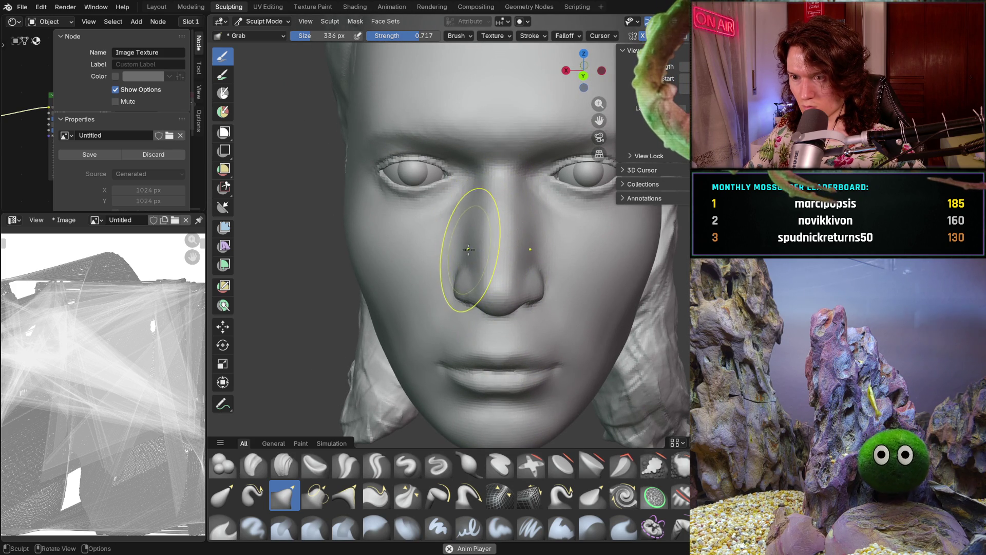
Push the side of the nose near the bridge with Grab, then check the right profile
{"action": "mouse_move", "coordinate": [468, 276]}
{"action": "middle_mouse_down"}
{"action": "mouse_move", "coordinate": [482, 322]}
{"action": "mouse_move", "coordinate": [475, 308]}
{"action": "middle_mouse_up"}
{"action": "scroll", "coordinate": [477, 298], "scroll_direction": "down", "scroll_amount": 3}
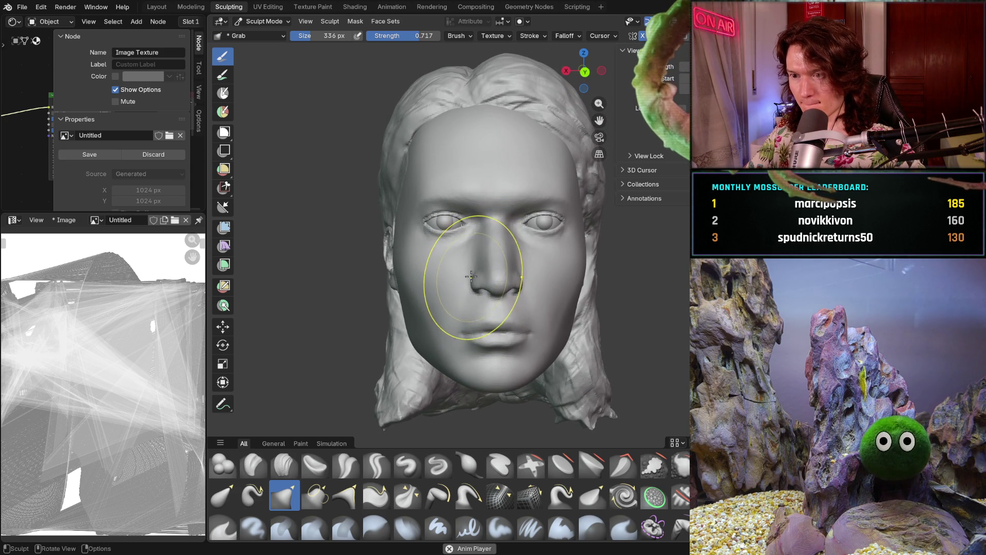
{"action": "scroll", "coordinate": [475, 244], "scroll_direction": "up", "scroll_amount": 4}
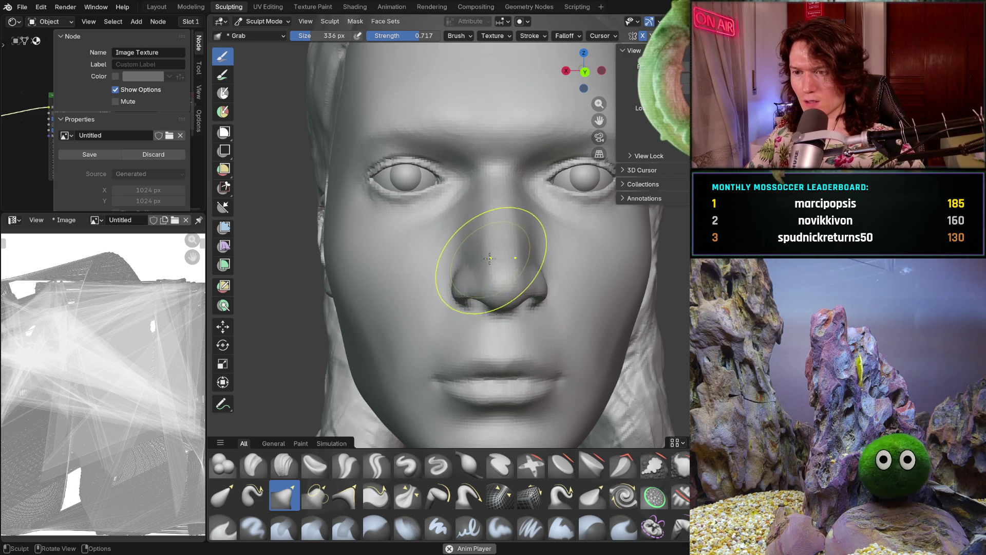
{"action": "left_click_drag", "start_coordinate": [489, 252], "coordinate": [481, 248]}
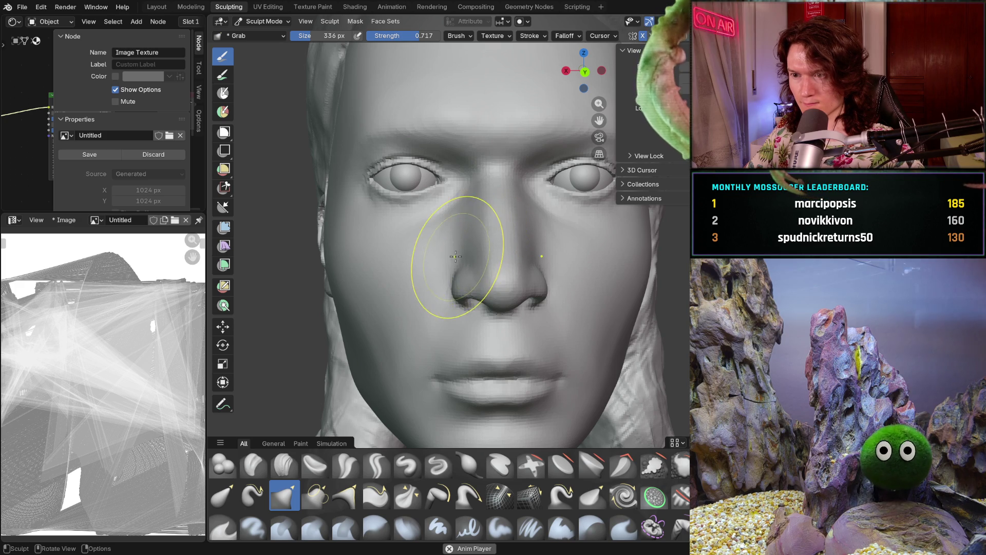
{"action": "mouse_move", "coordinate": [469, 226]}
{"action": "middle_mouse_down"}
{"action": "mouse_move", "coordinate": [618, 289]}
{"action": "mouse_move", "coordinate": [570, 288]}
{"action": "mouse_move", "coordinate": [551, 244]}
{"action": "mouse_move", "coordinate": [570, 247]}
{"action": "mouse_move", "coordinate": [596, 259]}
{"action": "mouse_move", "coordinate": [590, 273]}
{"action": "mouse_move", "coordinate": [524, 250]}
{"action": "middle_mouse_up"}
{"action": "scroll", "coordinate": [551, 242], "scroll_direction": "up", "scroll_amount": 5}
{"action": "scroll", "coordinate": [551, 242], "scroll_direction": "down", "scroll_amount": 3}
{"action": "scroll", "coordinate": [524, 250], "scroll_direction": "up", "scroll_amount": 3}
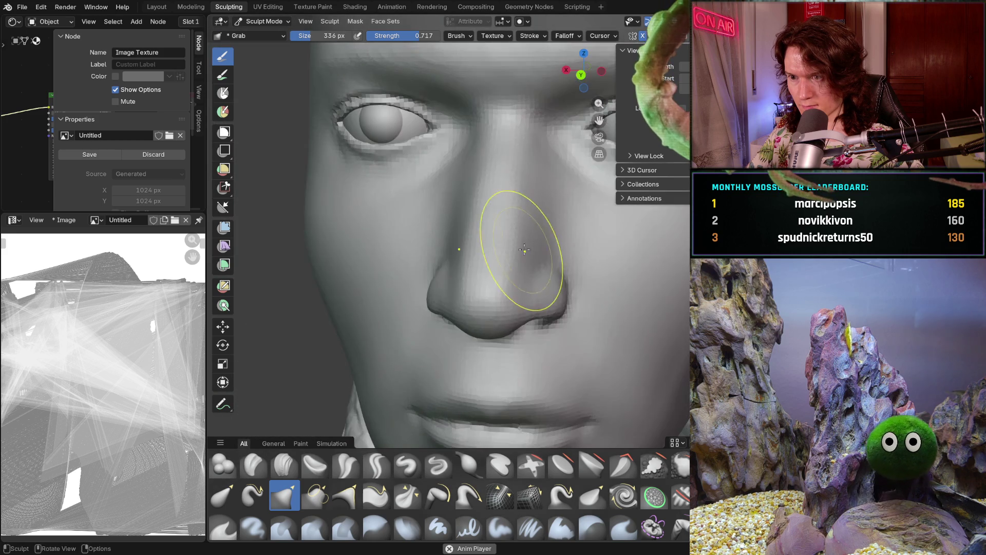
{"action": "scroll", "coordinate": [524, 250], "scroll_direction": "down", "scroll_amount": 3}
{"action": "mouse_move", "coordinate": [498, 308]}
{"action": "middle_mouse_down"}
{"action": "mouse_move", "coordinate": [646, 274]}
{"action": "mouse_move", "coordinate": [621, 279]}
{"action": "mouse_move", "coordinate": [549, 225]}
{"action": "mouse_move", "coordinate": [552, 244]}
{"action": "mouse_move", "coordinate": [527, 212]}
{"action": "mouse_move", "coordinate": [545, 229]}
{"action": "middle_mouse_up"}
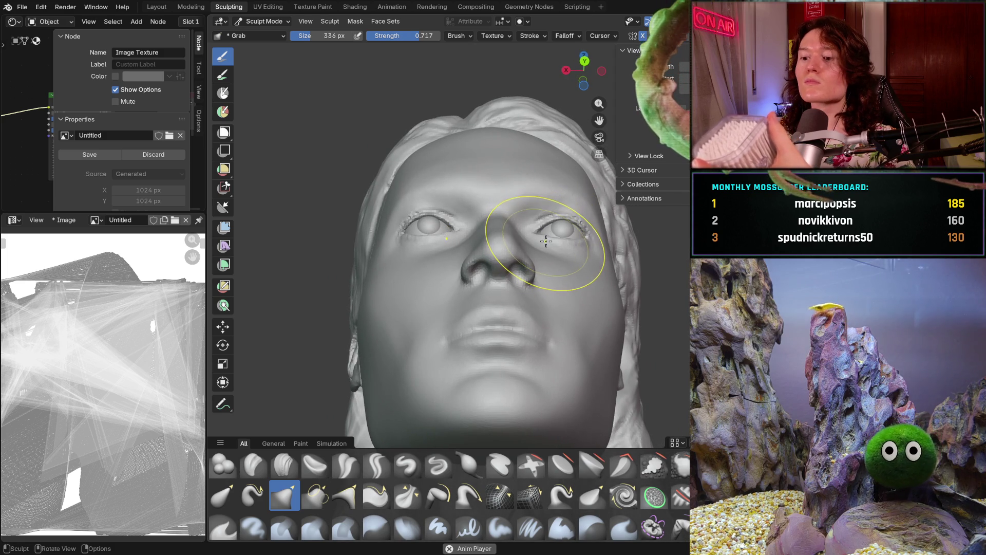
Blend the nose bridge into the face with Grab strokes, then review the face from the front
{"action": "scroll", "coordinate": [486, 227], "scroll_direction": "up", "scroll_amount": 4}
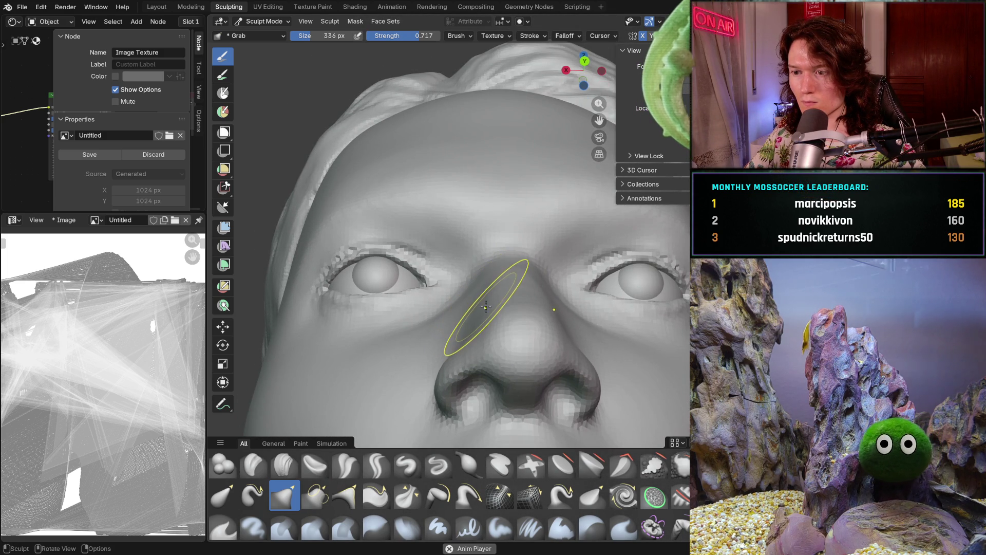
{"action": "middle_click_drag", "start_coordinate": [499, 293], "coordinate": [474, 363]}
{"action": "left_click_drag", "start_coordinate": [473, 363], "coordinate": [484, 323]}
{"action": "middle_click_drag", "start_coordinate": [484, 322], "coordinate": [485, 322]}
{"action": "middle_click_drag", "start_coordinate": [587, 323], "coordinate": [485, 298]}
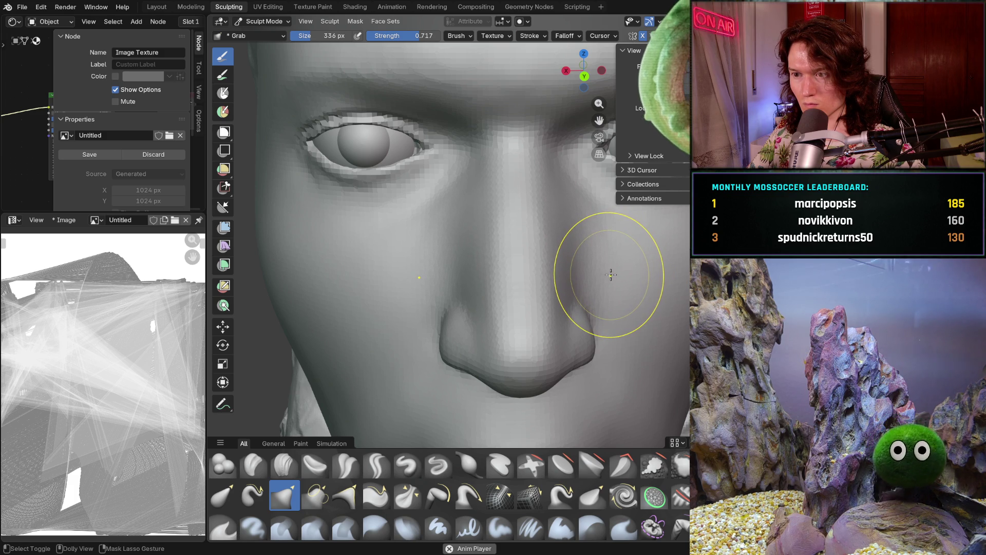
{"action": "mouse_move", "coordinate": [611, 274]}
{"action": "middle_mouse_down", "text": "ctrl"}
{"action": "mouse_move", "coordinate": [570, 376]}
{"action": "mouse_move", "coordinate": [560, 368]}
{"action": "mouse_move", "coordinate": [554, 352]}
{"action": "mouse_move", "coordinate": [654, 346]}
{"action": "mouse_move", "coordinate": [532, 331]}
{"action": "mouse_move", "coordinate": [577, 308]}
{"action": "mouse_move", "coordinate": [638, 315]}
{"action": "mouse_move", "coordinate": [642, 335]}
{"action": "mouse_move", "coordinate": [521, 363]}
{"action": "mouse_move", "coordinate": [537, 368]}
{"action": "mouse_move", "coordinate": [561, 363]}
{"action": "mouse_move", "coordinate": [527, 352]}
{"action": "middle_mouse_up", "text": "ctrl"}
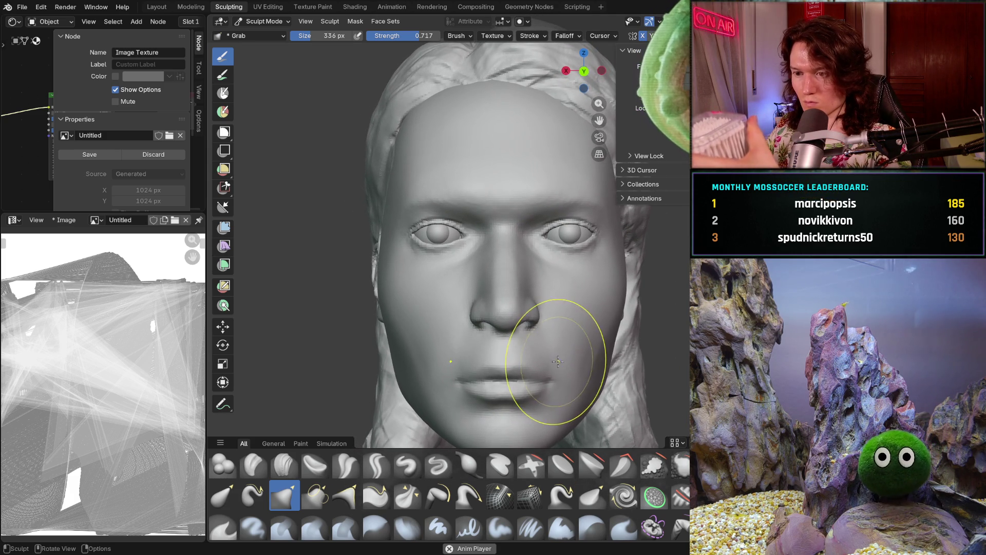
Shrink the Grab brush to 156 px and inspect the nose and lips from front and side
{"action": "key", "text": "f"}
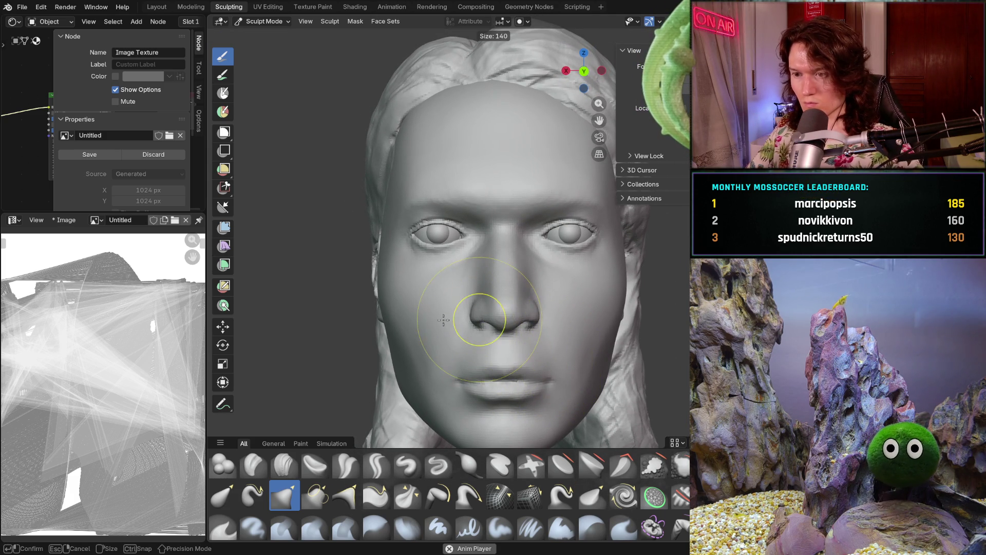
{"action": "left_click", "coordinate": [444, 320]}
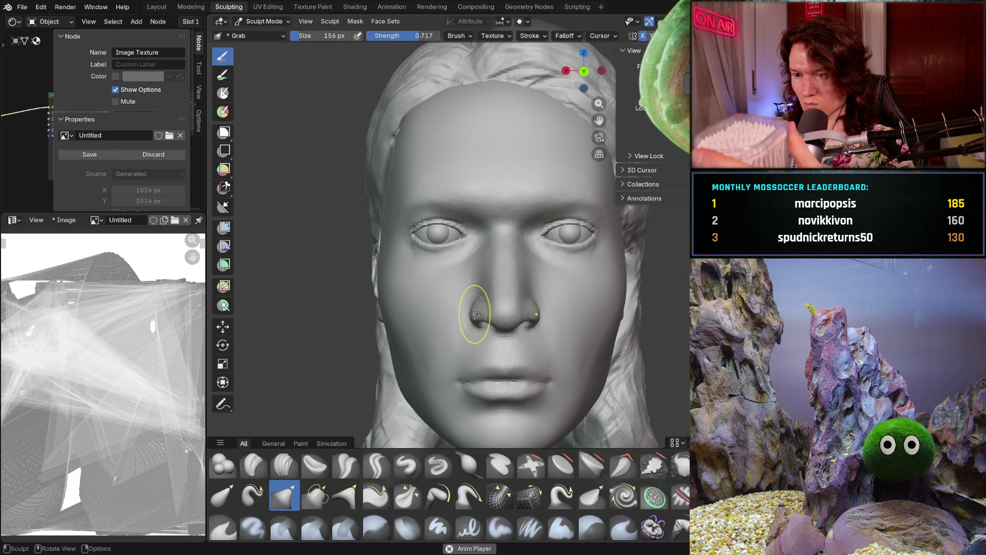
{"action": "mouse_move", "coordinate": [572, 319]}
{"action": "middle_mouse_down"}
{"action": "mouse_move", "coordinate": [663, 313]}
{"action": "mouse_move", "coordinate": [473, 299]}
{"action": "middle_mouse_up"}
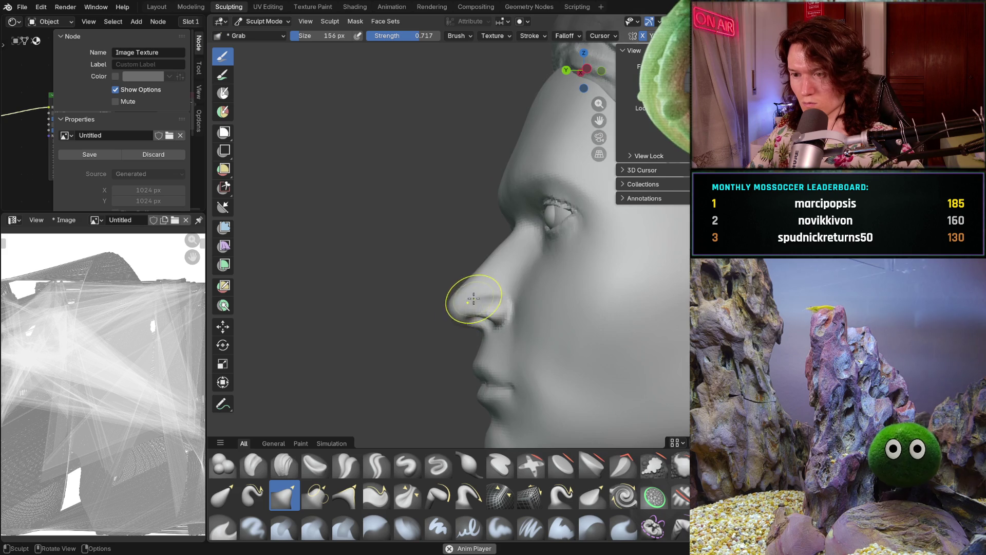
{"action": "scroll", "coordinate": [473, 299], "scroll_direction": "down", "scroll_amount": 3}
{"action": "middle_click_drag", "start_coordinate": [456, 341], "coordinate": [571, 342]}
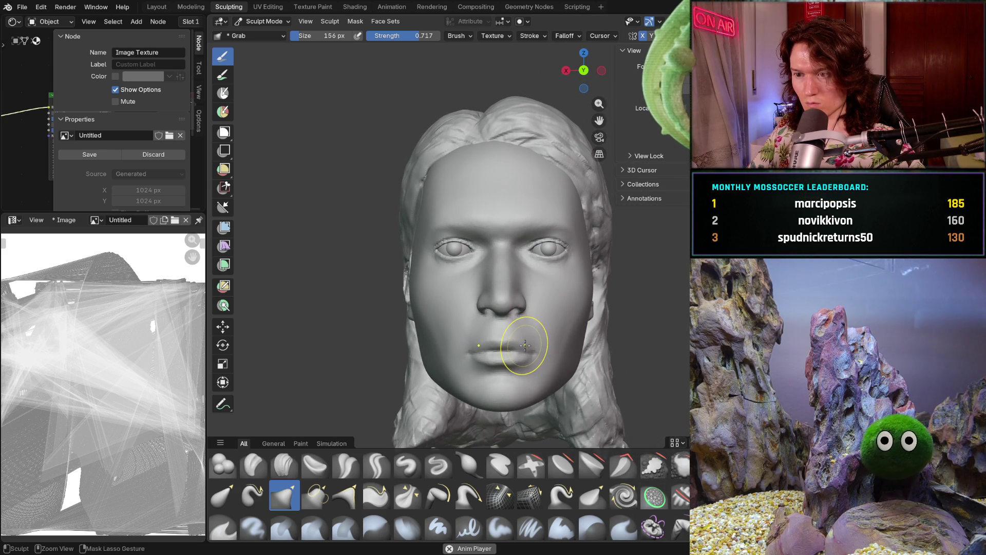
{"action": "mouse_move", "coordinate": [525, 346]}
{"action": "middle_mouse_down", "text": "ctrl"}
{"action": "mouse_move", "coordinate": [522, 330]}
{"action": "mouse_move", "coordinate": [533, 352]}
{"action": "mouse_move", "coordinate": [523, 348]}
{"action": "mouse_move", "coordinate": [507, 368]}
{"action": "middle_mouse_up", "text": "ctrl"}
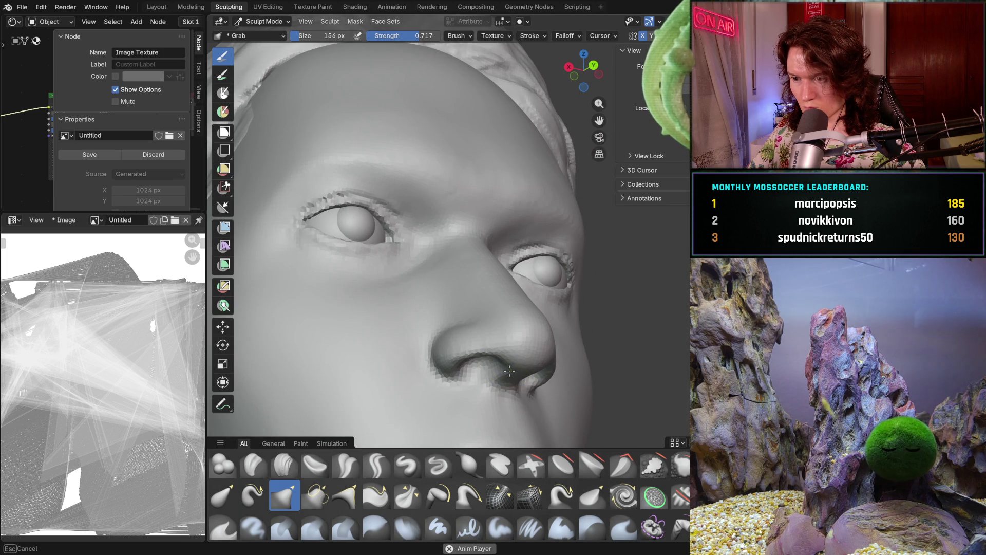
{"action": "mouse_move", "coordinate": [515, 364]}
{"action": "middle_mouse_down"}
{"action": "mouse_move", "coordinate": [485, 364]}
{"action": "mouse_move", "coordinate": [464, 398]}
{"action": "mouse_move", "coordinate": [531, 385]}
{"action": "mouse_move", "coordinate": [476, 360]}
{"action": "mouse_move", "coordinate": [438, 359]}
{"action": "mouse_move", "coordinate": [600, 350]}
{"action": "mouse_move", "coordinate": [577, 365]}
{"action": "mouse_move", "coordinate": [626, 352]}
{"action": "middle_mouse_up"}
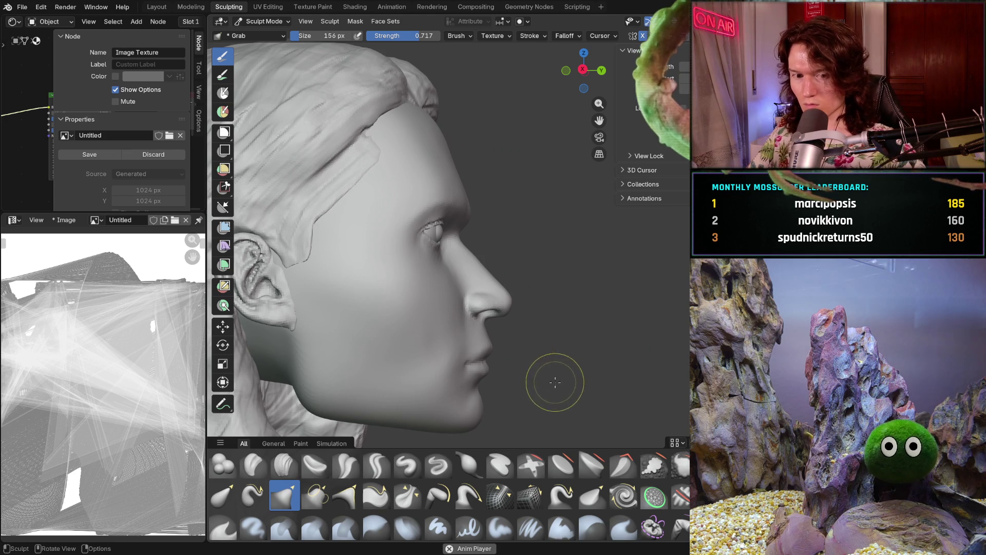
{"action": "scroll", "coordinate": [559, 381], "scroll_direction": "up", "scroll_amount": 3}
{"action": "scroll", "coordinate": [544, 332], "scroll_direction": "up", "scroll_amount": 3}
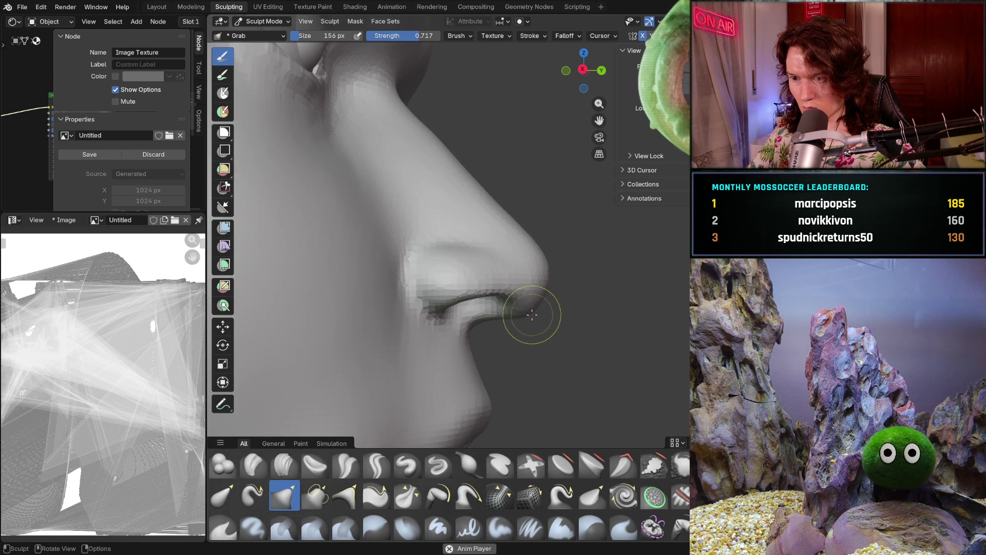
{"action": "key", "text": "KP_1"}
{"action": "scroll", "coordinate": [551, 324], "scroll_direction": "down", "scroll_amount": 3}
{"action": "mouse_move", "coordinate": [488, 341]}
{"action": "middle_mouse_down"}
{"action": "mouse_move", "coordinate": [464, 316]}
{"action": "mouse_move", "coordinate": [386, 326]}
{"action": "mouse_move", "coordinate": [568, 225]}
{"action": "mouse_move", "coordinate": [595, 346]}
{"action": "mouse_move", "coordinate": [513, 396]}
{"action": "mouse_move", "coordinate": [615, 314]}
{"action": "mouse_move", "coordinate": [596, 280]}
{"action": "mouse_move", "coordinate": [650, 311]}
{"action": "mouse_move", "coordinate": [645, 297]}
{"action": "mouse_move", "coordinate": [521, 350]}
{"action": "mouse_move", "coordinate": [540, 334]}
{"action": "middle_mouse_up"}
{"action": "scroll", "coordinate": [614, 315], "scroll_direction": "down", "scroll_amount": 3}
{"action": "scroll", "coordinate": [588, 260], "scroll_direction": "up", "scroll_amount": 4}
{"action": "scroll", "coordinate": [645, 297], "scroll_direction": "down", "scroll_amount": 4}
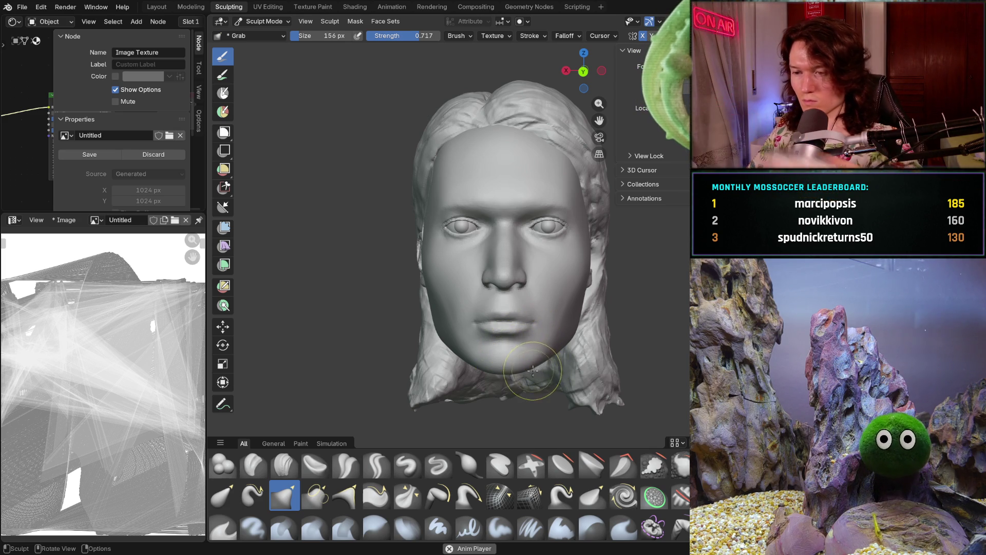
{"action": "scroll", "coordinate": [550, 327], "scroll_direction": "up", "scroll_amount": 2}
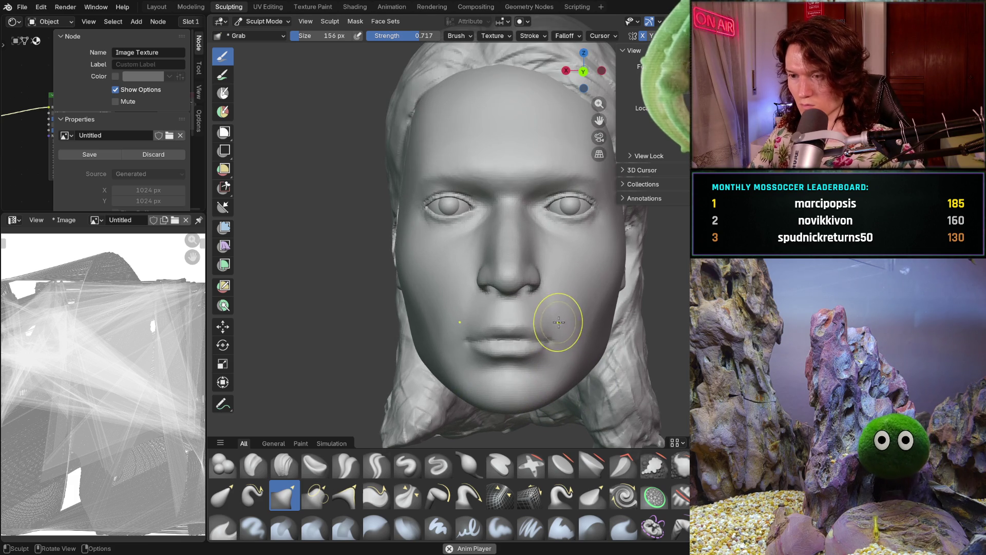
Show the green reference guide lines and switch to the Mask brush
{"action": "key", "text": "shift+alt+z"}
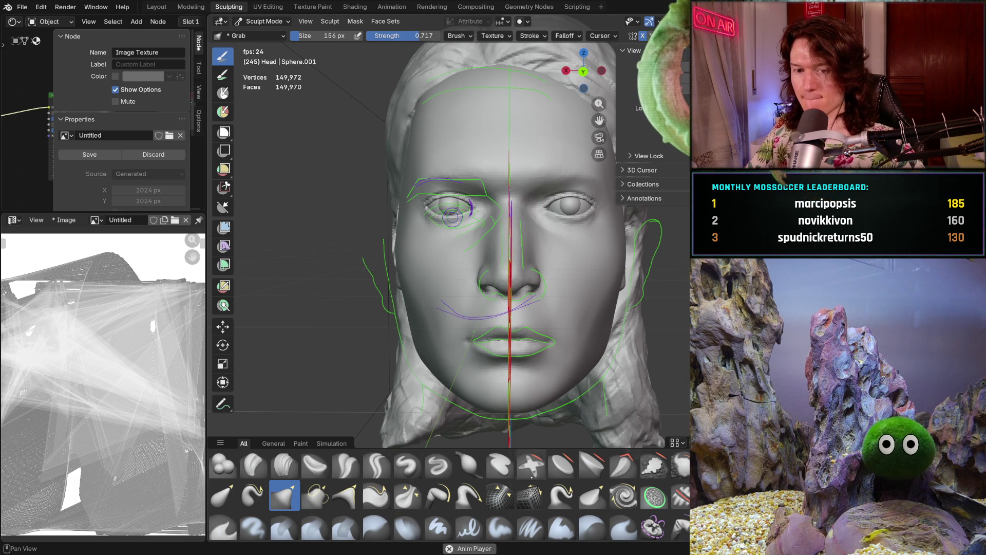
{"action": "key", "text": "m"}
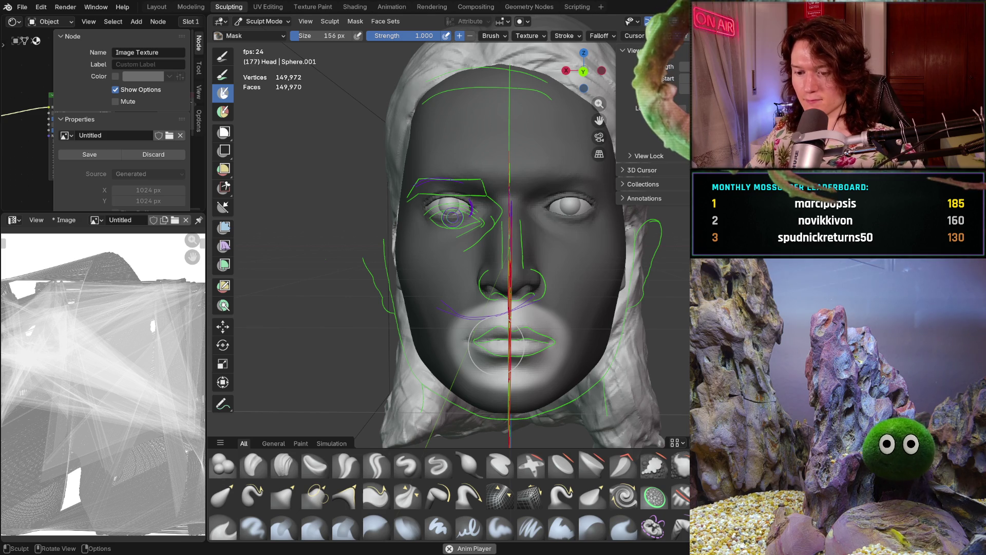
Set the Grab brush to 564 px and reshape the lower face around the mouth
{"action": "key", "text": "x"}
{"action": "key", "text": "f"}
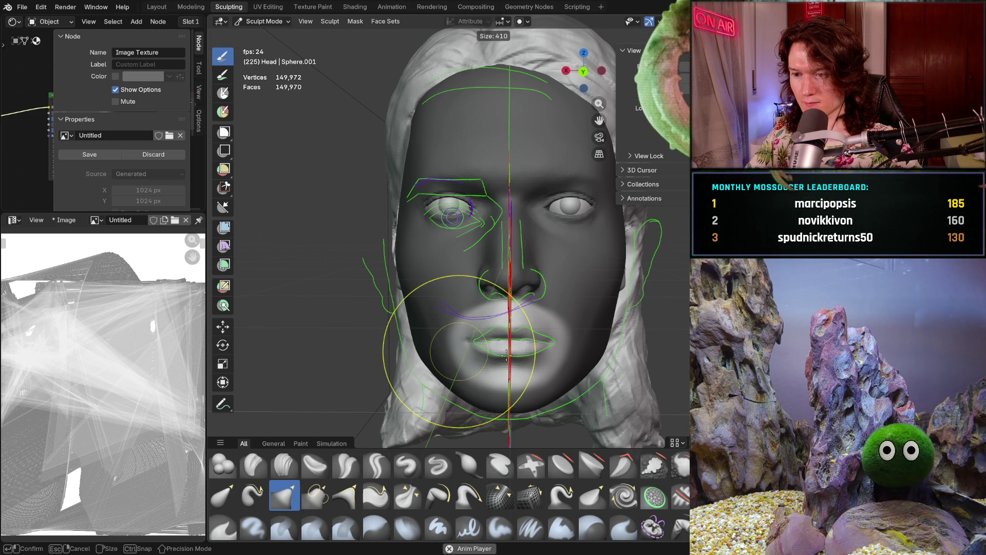
{"action": "left_click", "coordinate": [509, 343]}
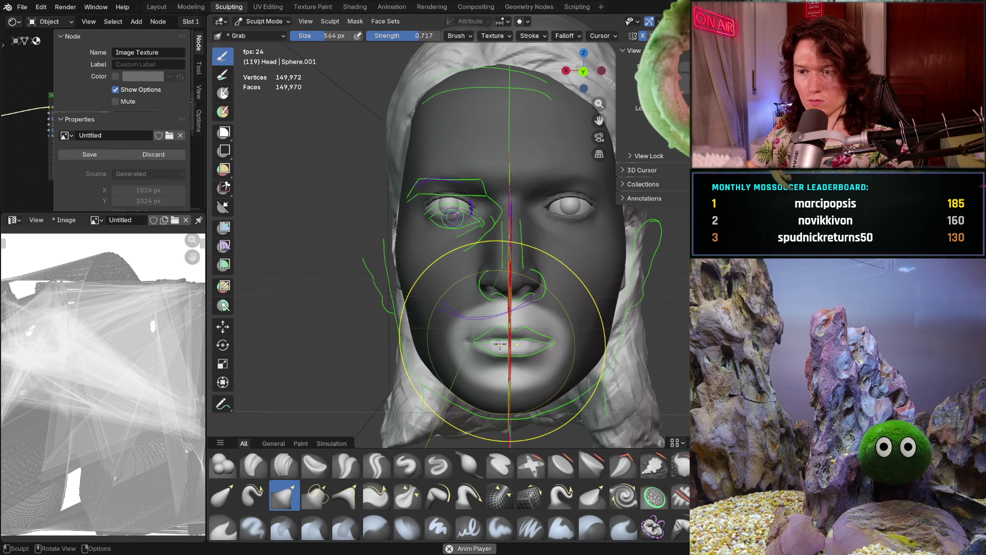
{"action": "left_click_drag", "start_coordinate": [498, 348], "coordinate": [492, 348]}
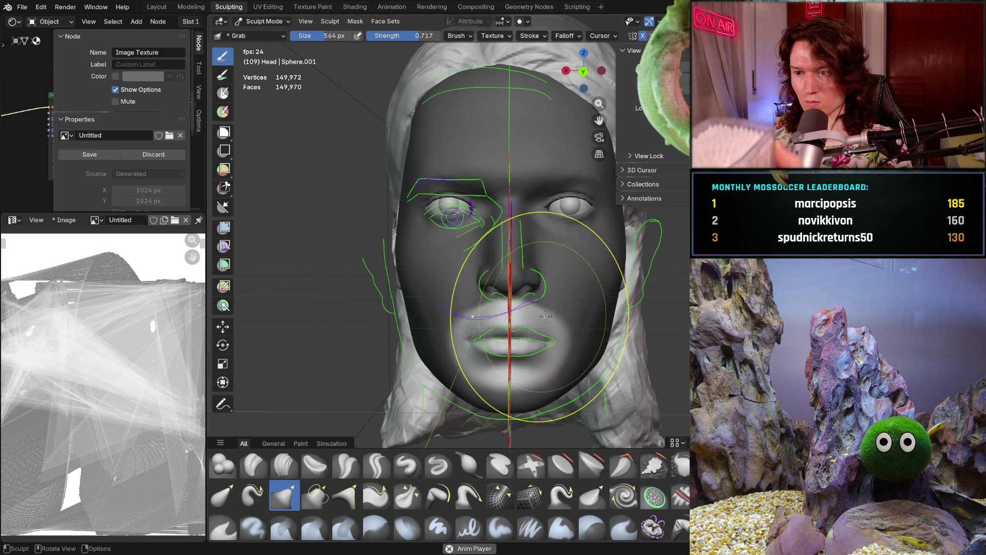
{"action": "middle_click_drag", "start_coordinate": [547, 317], "coordinate": [532, 317], "text": "shift"}
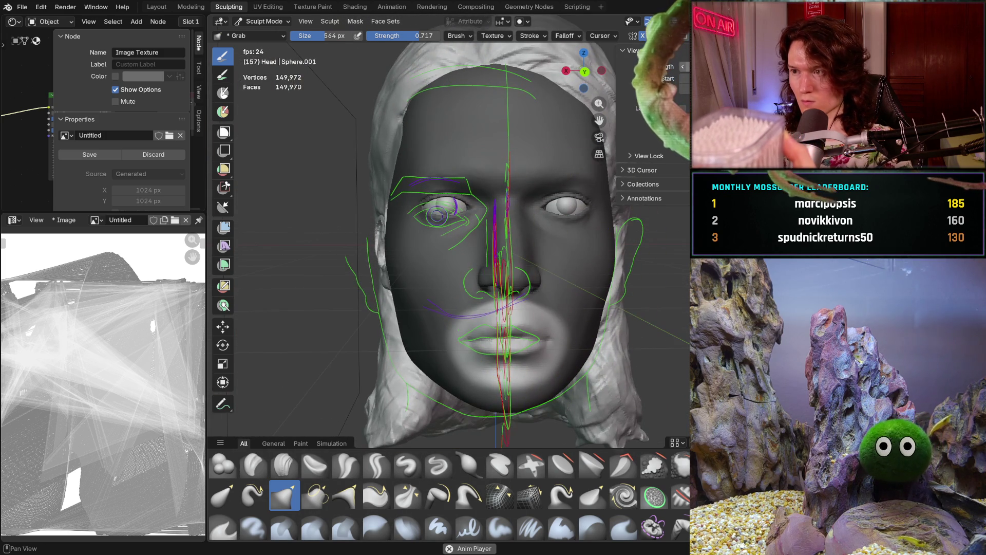
{"action": "mouse_move", "coordinate": [571, 246]}
{"action": "left_mouse_down"}
{"action": "mouse_move", "coordinate": [605, 310]}
{"action": "mouse_move", "coordinate": [608, 298]}
{"action": "left_mouse_up"}
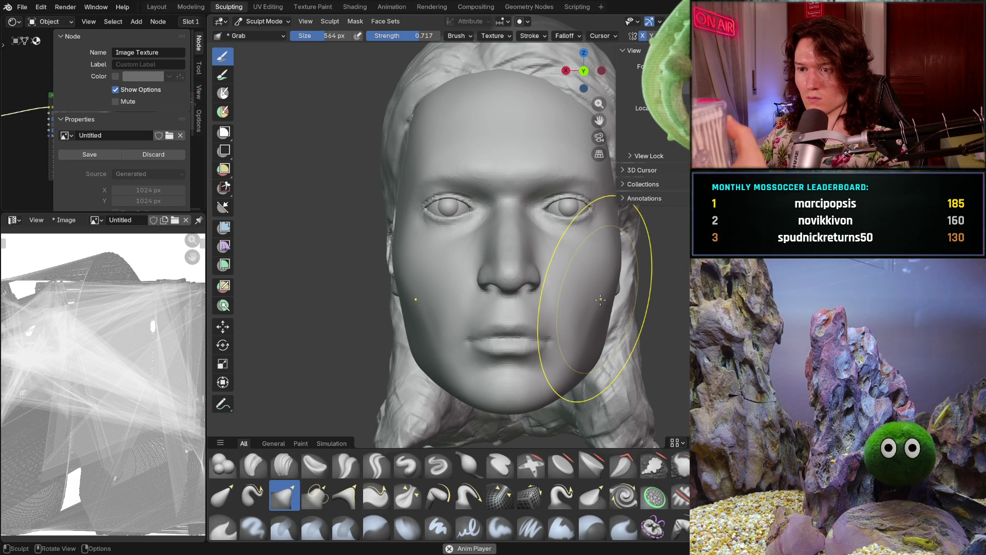
Inspect the head's right profile and front, then save it as V2_main_char_10.blend
{"action": "mouse_move", "coordinate": [600, 300]}
{"action": "middle_mouse_down"}
{"action": "mouse_move", "coordinate": [683, 331]}
{"action": "mouse_move", "coordinate": [688, 312]}
{"action": "middle_mouse_up"}
{"action": "mouse_move", "coordinate": [621, 273]}
{"action": "middle_mouse_down"}
{"action": "mouse_move", "coordinate": [469, 337]}
{"action": "mouse_move", "coordinate": [467, 322]}
{"action": "middle_mouse_up"}
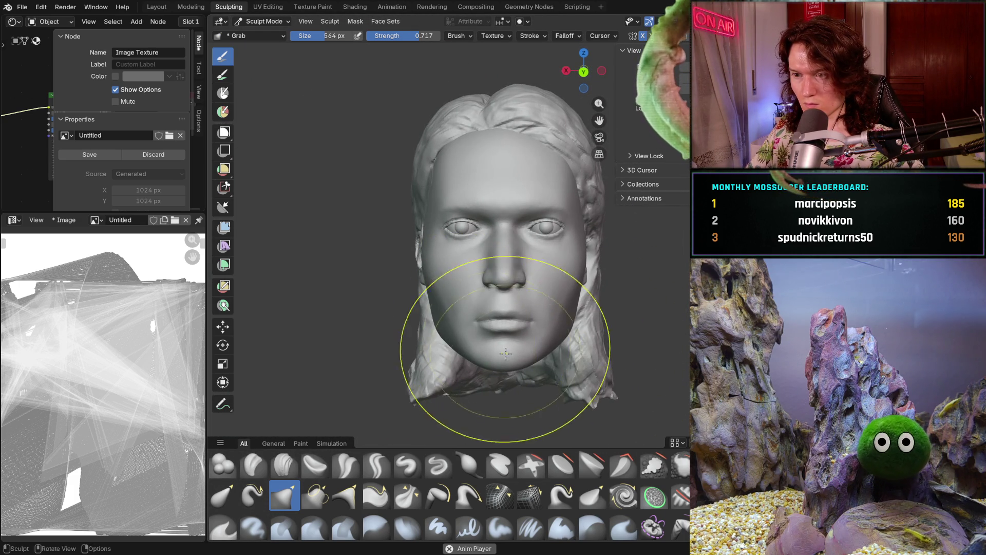
{"action": "scroll", "coordinate": [513, 348], "scroll_direction": "up", "scroll_amount": 2}
{"action": "mouse_move", "coordinate": [513, 348]}
{"action": "middle_mouse_down", "text": "ctrl"}
{"action": "mouse_move", "coordinate": [522, 394]}
{"action": "mouse_move", "coordinate": [522, 370]}
{"action": "mouse_move", "coordinate": [462, 349]}
{"action": "mouse_move", "coordinate": [522, 337]}
{"action": "middle_mouse_up", "text": "ctrl"}
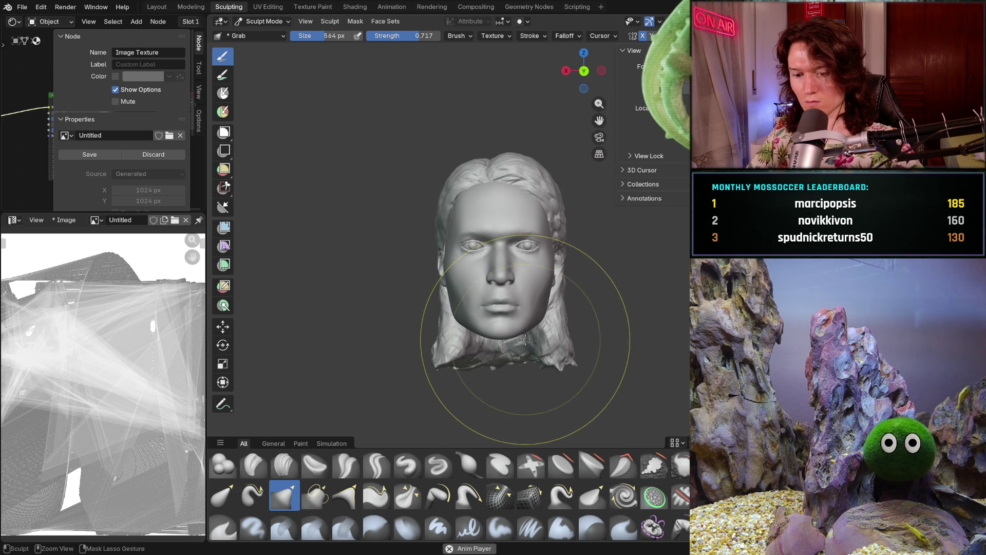
{"action": "key", "text": "ctrl+s"}
Zoom out and snap to a straight front view to check the face in perspective
{"action": "scroll", "coordinate": [570, 304], "scroll_direction": "up", "scroll_amount": 3}
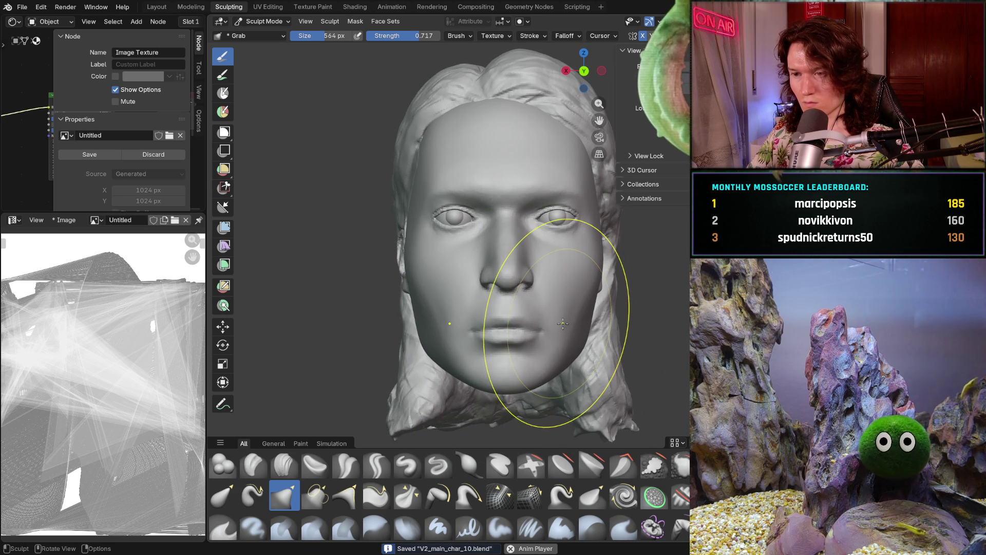
{"action": "mouse_move", "coordinate": [563, 325]}
{"action": "middle_mouse_down", "text": "ctrl"}
{"action": "mouse_move", "coordinate": [565, 351]}
{"action": "mouse_move", "coordinate": [570, 326]}
{"action": "middle_mouse_up", "text": "ctrl"}
{"action": "key", "text": "KP_1"}
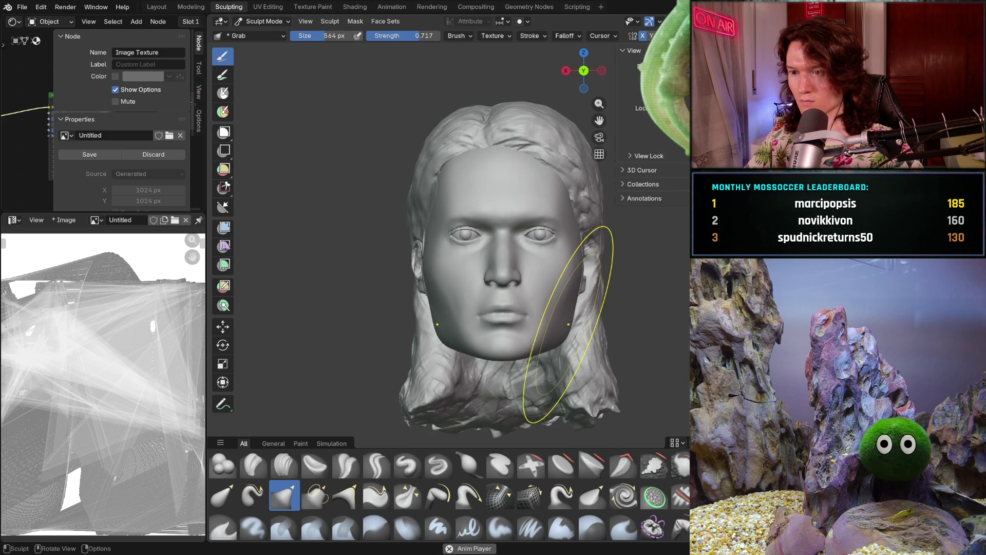
{"action": "mouse_move", "coordinate": [508, 316]}
{"action": "middle_mouse_down"}
{"action": "mouse_move", "coordinate": [478, 313]}
{"action": "mouse_move", "coordinate": [529, 305]}
{"action": "middle_mouse_up"}
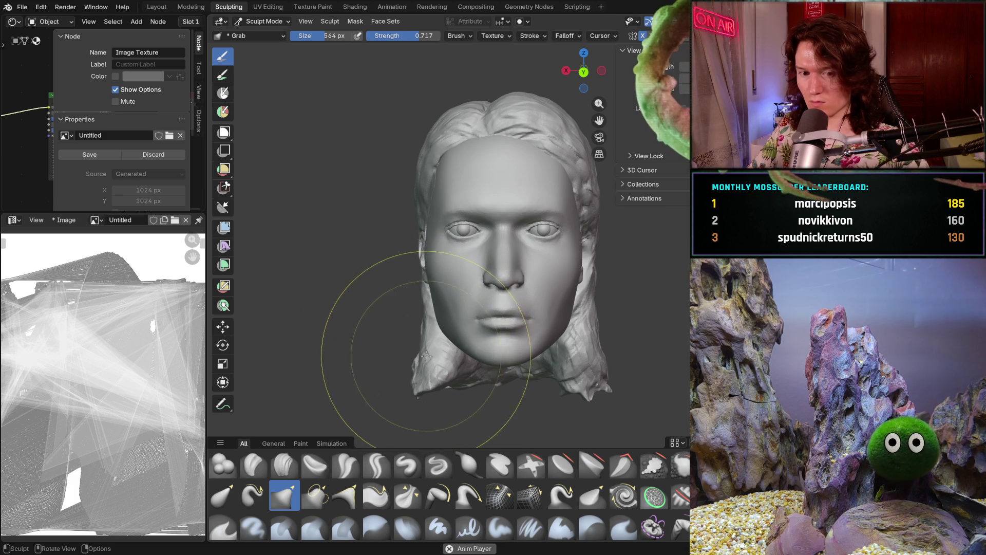
{"action": "scroll", "coordinate": [440, 358], "scroll_direction": "up", "scroll_amount": 1}
With a 376 px Grab brush, pull the left cheek outline and the chin edge into shape
{"action": "key", "text": "f"}
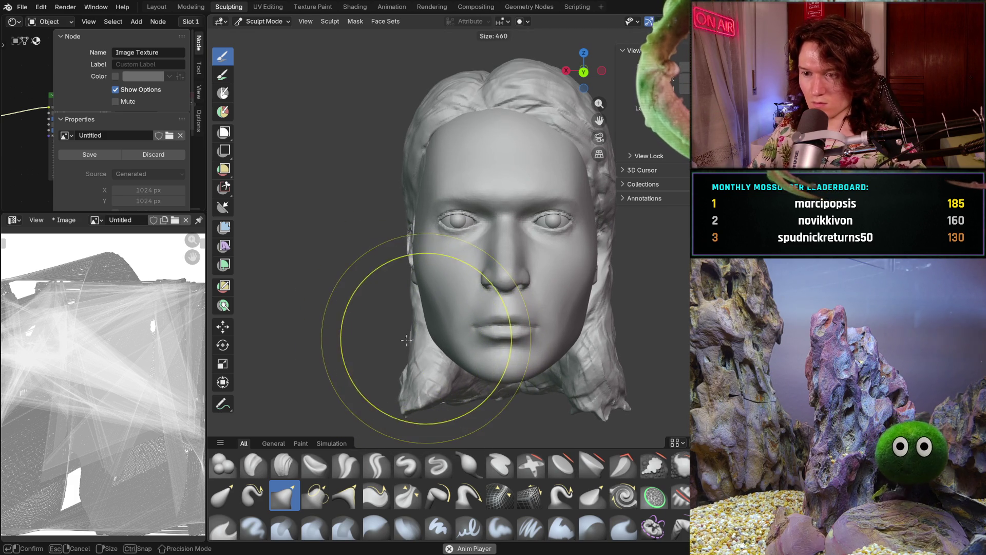
{"action": "left_click", "coordinate": [409, 337]}
{"action": "mouse_move", "coordinate": [409, 338]}
{"action": "middle_mouse_down"}
{"action": "mouse_move", "coordinate": [432, 344]}
{"action": "mouse_move", "coordinate": [418, 333]}
{"action": "middle_mouse_up"}
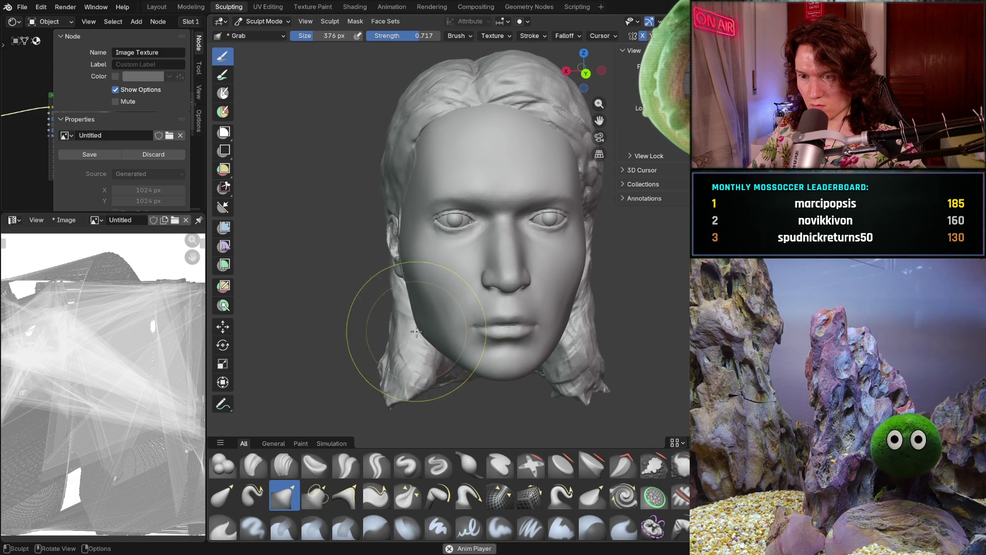
{"action": "left_click_drag", "start_coordinate": [417, 324], "coordinate": [416, 325]}
{"action": "middle_click_drag", "start_coordinate": [416, 324], "coordinate": [422, 325]}
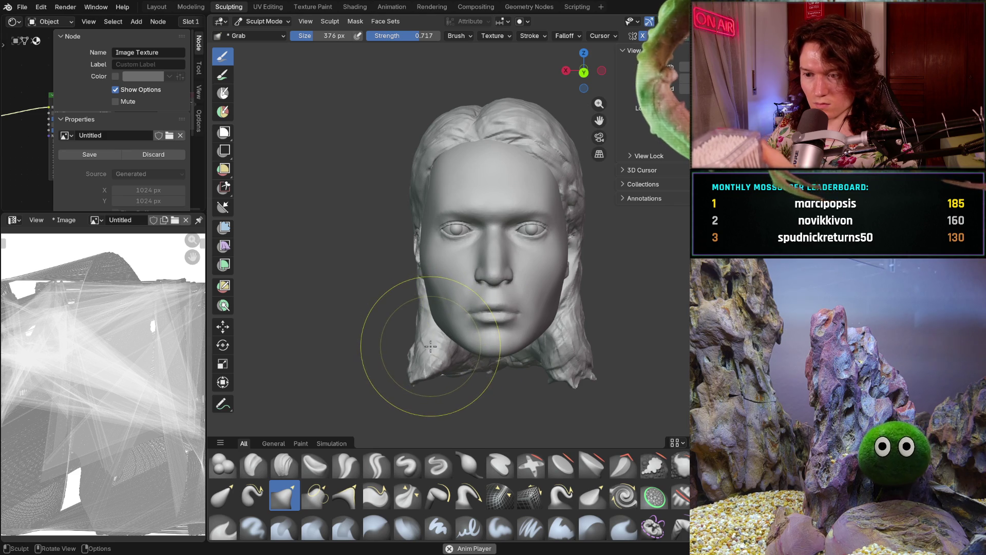
{"action": "left_click_drag", "start_coordinate": [430, 344], "coordinate": [447, 373]}
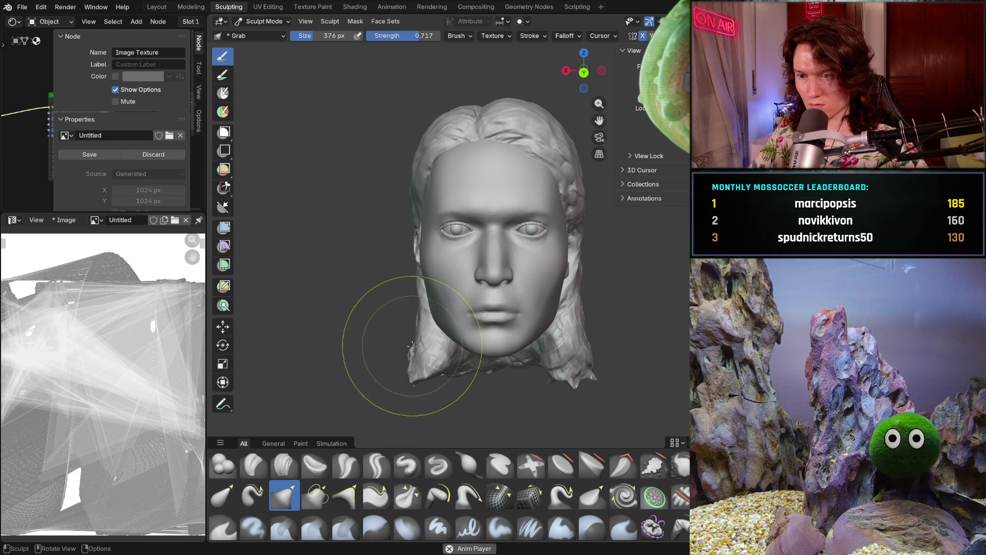
{"action": "scroll", "coordinate": [413, 348], "scroll_direction": "up", "scroll_amount": 2}
{"action": "mouse_move", "coordinate": [406, 340]}
{"action": "middle_mouse_down"}
{"action": "mouse_move", "coordinate": [413, 330]}
{"action": "mouse_move", "coordinate": [359, 353]}
{"action": "middle_mouse_up"}
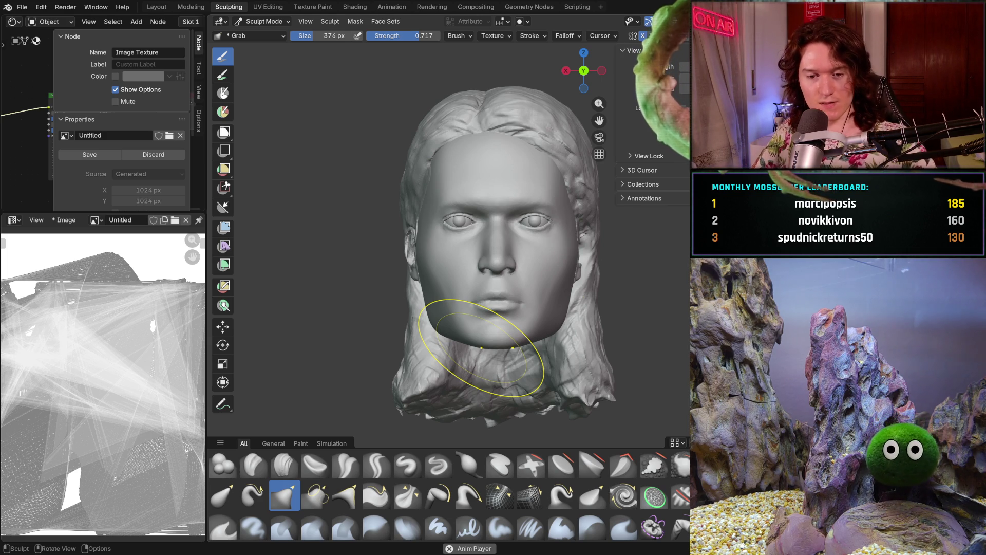
Enlarge the Grab brush to 464 px, nudge the left cheek, and show the guide lines again
{"action": "key", "text": "KP_4"}
{"action": "key", "text": "KP_4"}
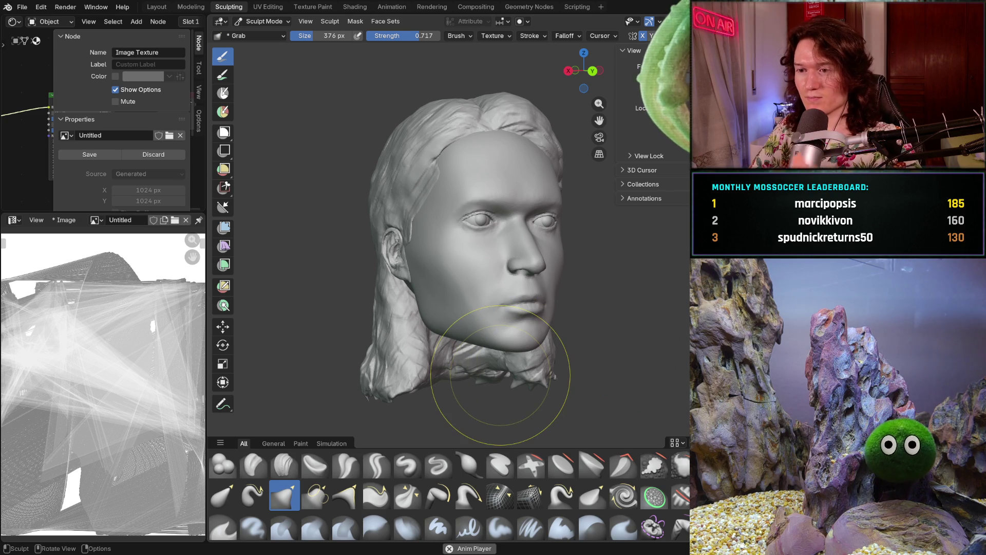
{"action": "middle_click_drag", "start_coordinate": [508, 315], "coordinate": [478, 325]}
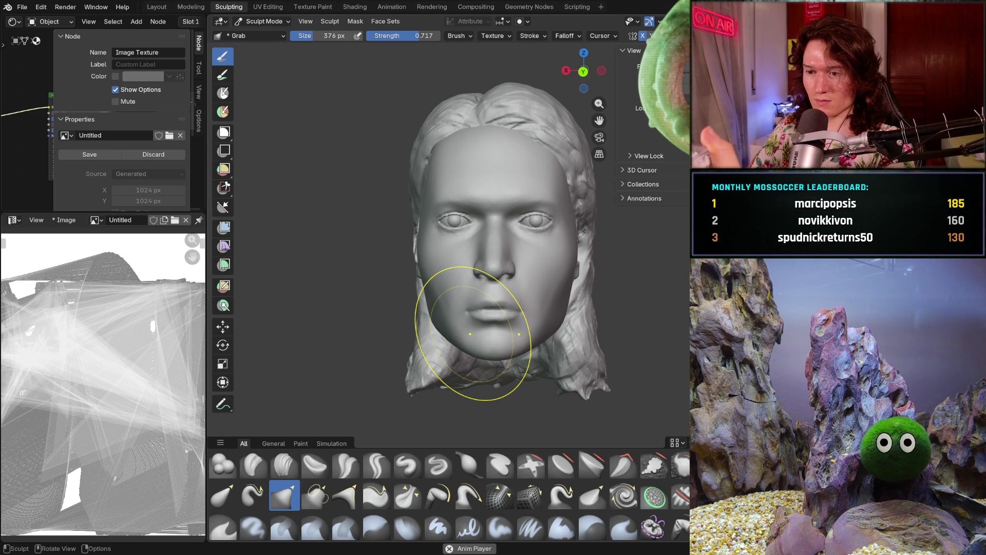
{"action": "middle_click_drag", "start_coordinate": [481, 357], "coordinate": [419, 344]}
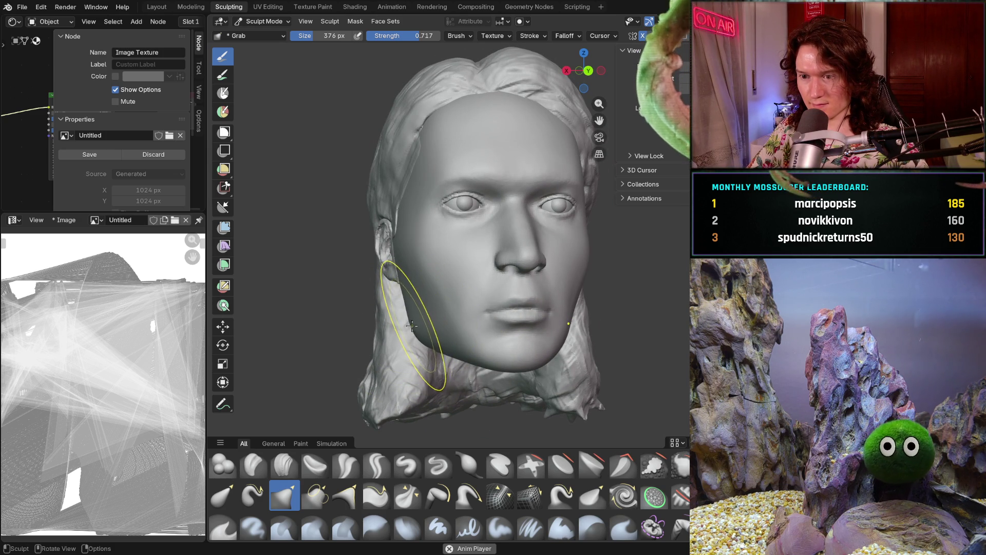
{"action": "middle_click_drag", "start_coordinate": [414, 316], "coordinate": [403, 341]}
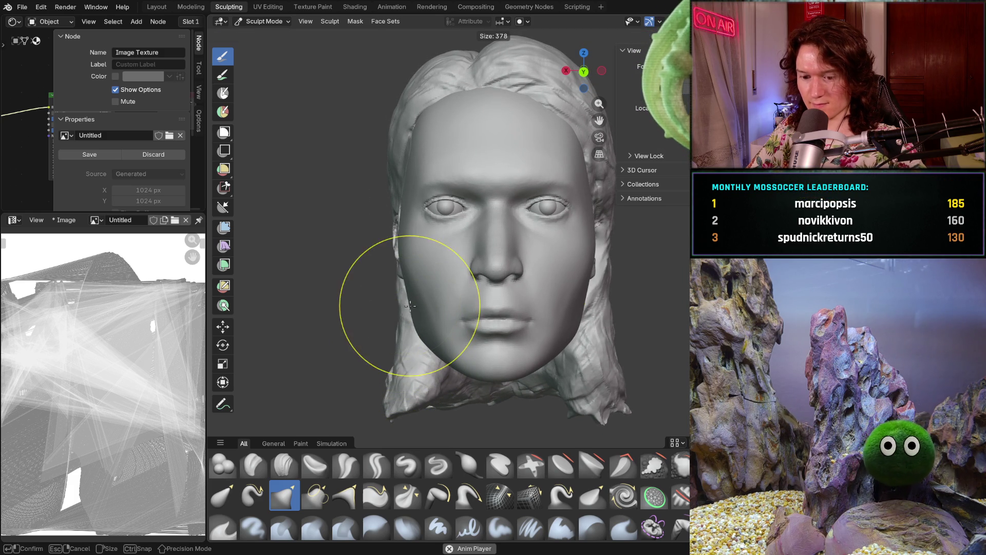
{"action": "key", "text": "f"}
{"action": "left_click", "coordinate": [411, 322]}
{"action": "middle_click_drag", "start_coordinate": [411, 321], "coordinate": [415, 322]}
{"action": "left_click_drag", "start_coordinate": [415, 318], "coordinate": [381, 318]}
{"action": "key", "text": "shift+alt+z"}
{"action": "mouse_move", "coordinate": [518, 275]}
{"action": "middle_mouse_down"}
{"action": "mouse_move", "coordinate": [461, 367]}
{"action": "mouse_move", "coordinate": [452, 355]}
{"action": "middle_mouse_up"}
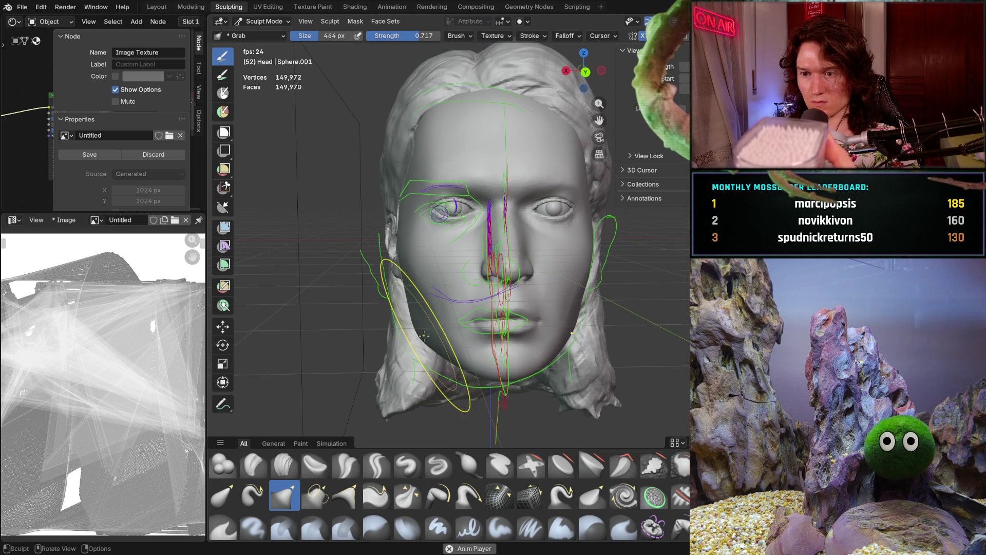
Pull the left jaw outline with the Grab brush, then stop playback and check the whole head
{"action": "left_click_drag", "start_coordinate": [421, 335], "coordinate": [417, 332]}
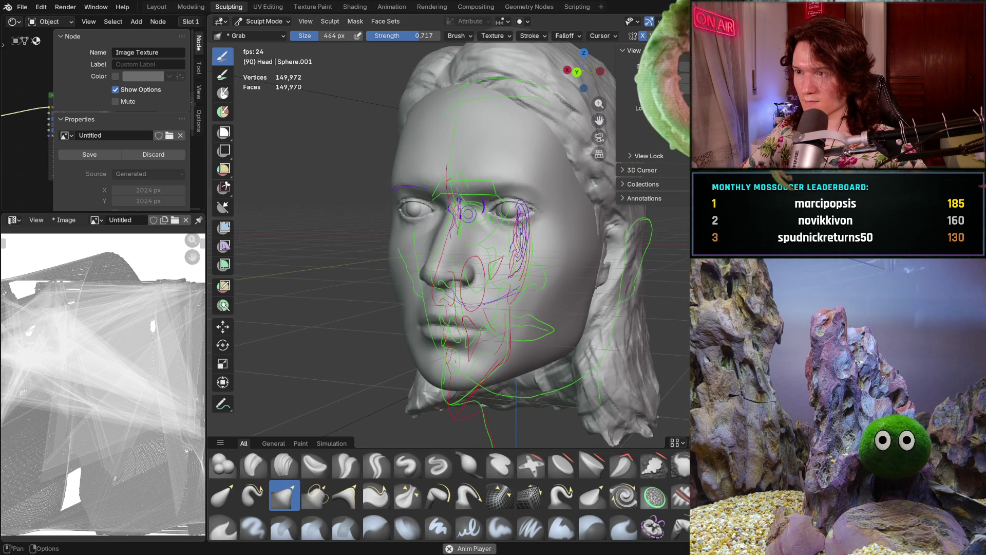
{"action": "key", "text": "Escape"}
{"action": "mouse_move", "coordinate": [462, 341]}
{"action": "middle_mouse_down"}
{"action": "mouse_move", "coordinate": [452, 342]}
{"action": "mouse_move", "coordinate": [584, 341]}
{"action": "mouse_move", "coordinate": [495, 338]}
{"action": "mouse_move", "coordinate": [465, 368]}
{"action": "mouse_move", "coordinate": [564, 345]}
{"action": "mouse_move", "coordinate": [458, 361]}
{"action": "mouse_move", "coordinate": [470, 390]}
{"action": "mouse_move", "coordinate": [473, 378]}
{"action": "middle_mouse_up"}
{"action": "scroll", "coordinate": [458, 360], "scroll_direction": "up", "scroll_amount": 3}
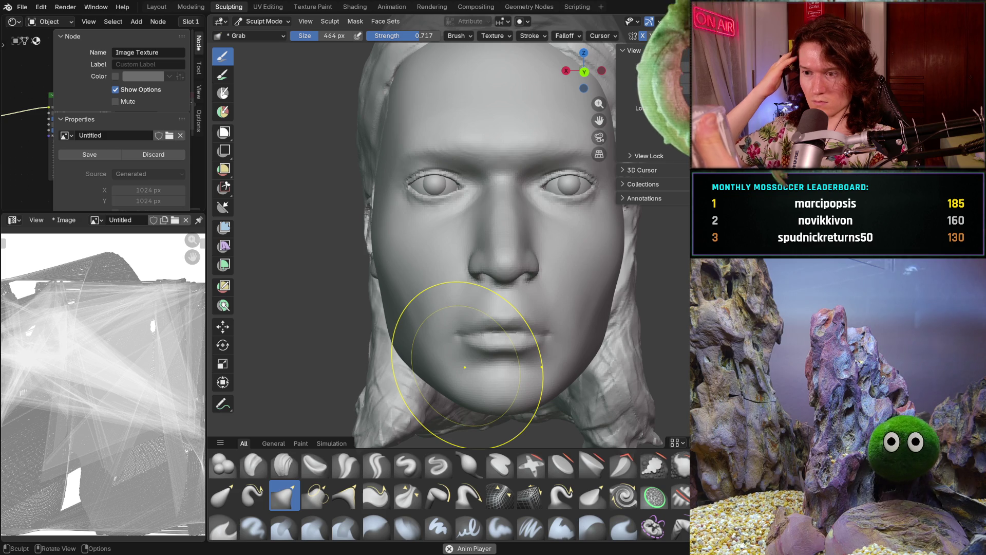
{"action": "mouse_move", "coordinate": [403, 254]}
{"action": "middle_mouse_down", "text": "ctrl"}
{"action": "mouse_move", "coordinate": [363, 276]}
{"action": "mouse_move", "coordinate": [363, 286]}
{"action": "mouse_move", "coordinate": [359, 241]}
{"action": "mouse_move", "coordinate": [330, 209]}
{"action": "middle_mouse_up", "text": "ctrl"}
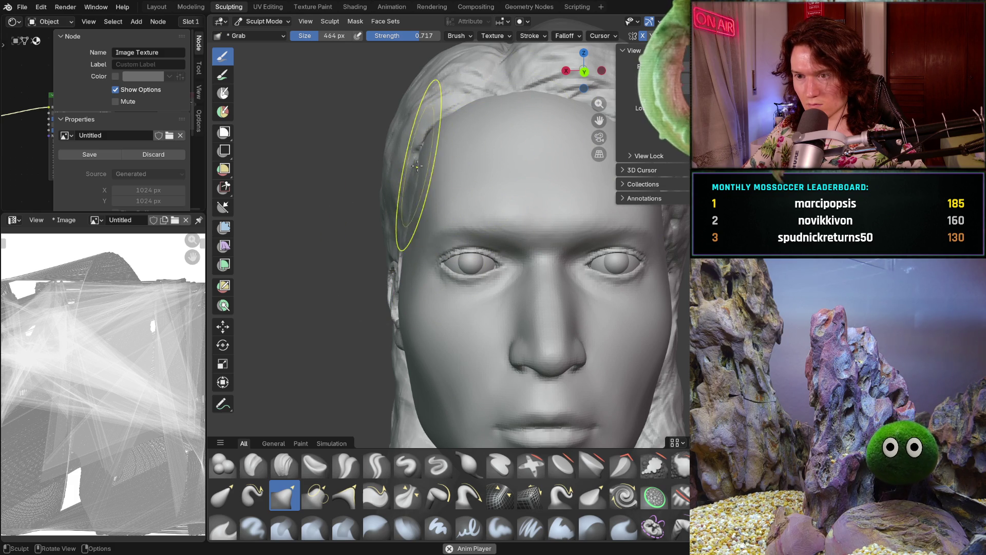
{"action": "scroll", "coordinate": [431, 153], "scroll_direction": "down", "scroll_amount": 5}
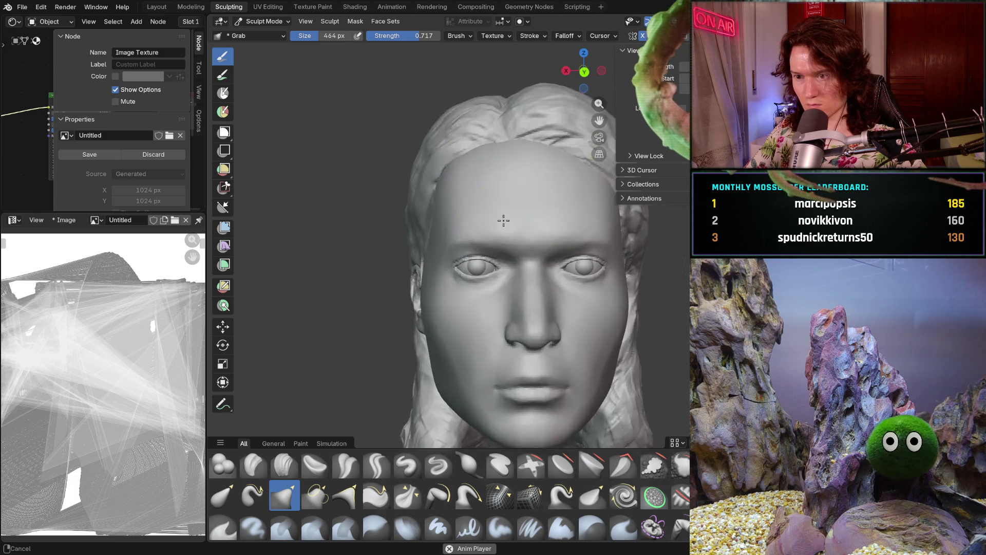
{"action": "mouse_move", "coordinate": [485, 255]}
{"action": "middle_mouse_down"}
{"action": "mouse_move", "coordinate": [473, 242]}
{"action": "mouse_move", "coordinate": [493, 267]}
{"action": "mouse_move", "coordinate": [449, 330]}
{"action": "mouse_move", "coordinate": [572, 313]}
{"action": "mouse_move", "coordinate": [488, 319]}
{"action": "middle_mouse_up"}
Inspect the head from below and around the cheek, then show the reference guide lines
{"action": "scroll", "coordinate": [514, 248], "scroll_direction": "up", "scroll_amount": 5}
{"action": "middle_click_drag", "start_coordinate": [515, 247], "coordinate": [519, 258]}
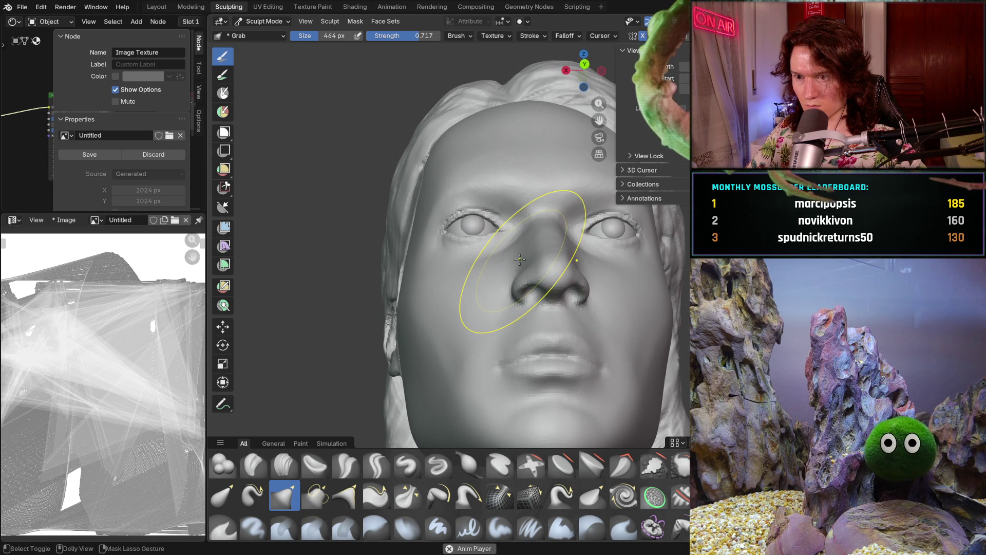
{"action": "scroll", "coordinate": [520, 259], "scroll_direction": "down", "scroll_amount": 5}
{"action": "mouse_move", "coordinate": [510, 246]}
{"action": "middle_mouse_down"}
{"action": "mouse_move", "coordinate": [517, 346]}
{"action": "mouse_move", "coordinate": [500, 339]}
{"action": "mouse_move", "coordinate": [503, 352]}
{"action": "mouse_move", "coordinate": [588, 343]}
{"action": "mouse_move", "coordinate": [594, 353]}
{"action": "mouse_move", "coordinate": [486, 328]}
{"action": "mouse_move", "coordinate": [462, 311]}
{"action": "middle_mouse_up"}
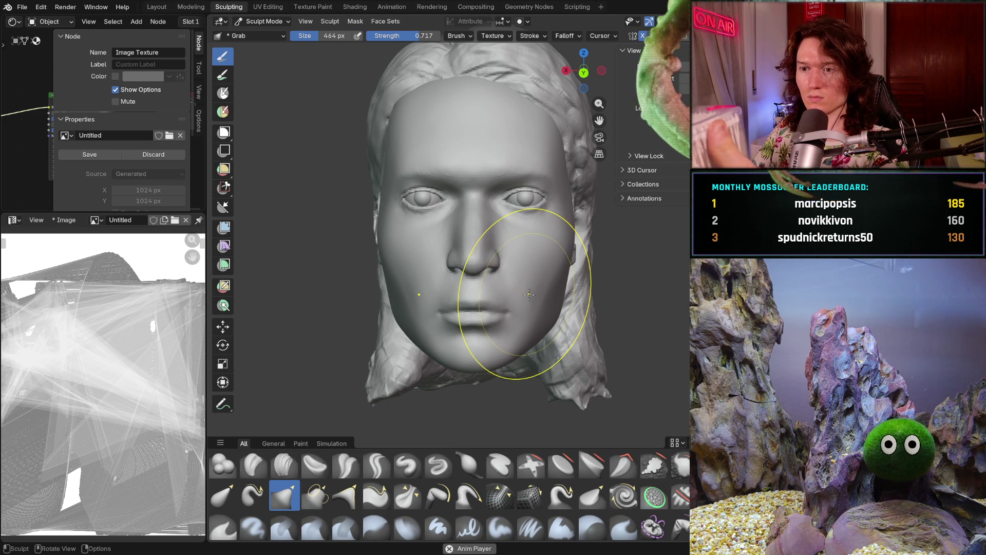
{"action": "middle_click_drag", "start_coordinate": [535, 292], "coordinate": [542, 303]}
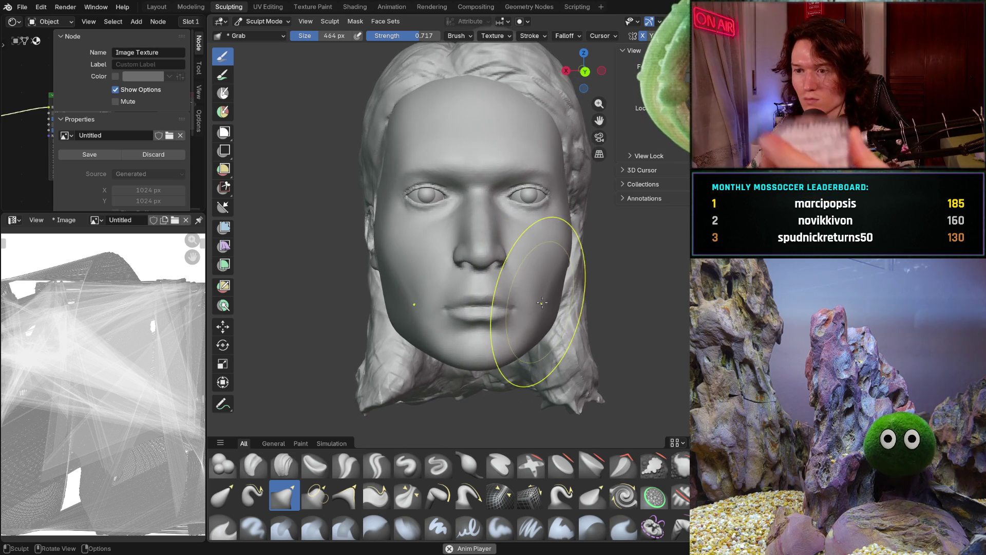
{"action": "scroll", "coordinate": [525, 291], "scroll_direction": "up", "scroll_amount": 2}
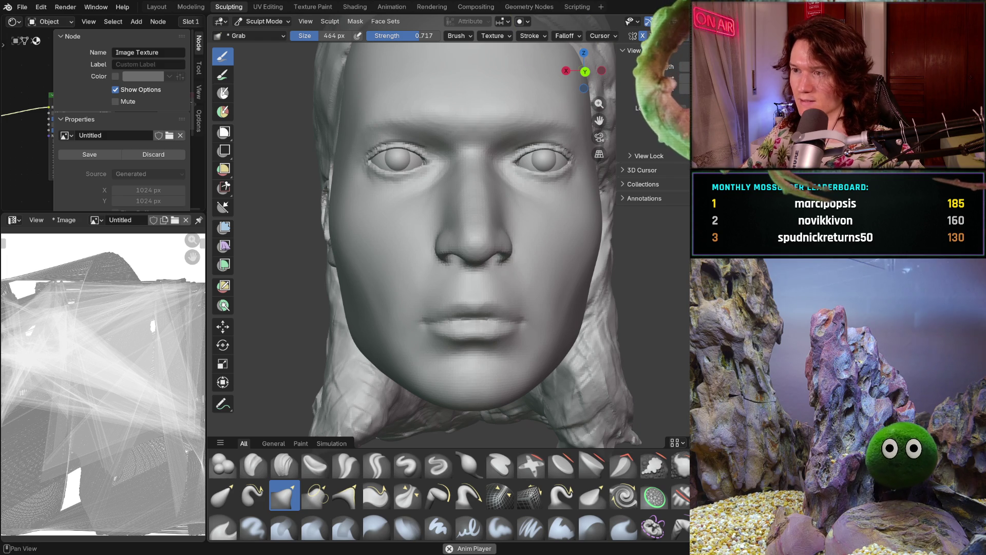
{"action": "key", "text": "shift+alt+z"}
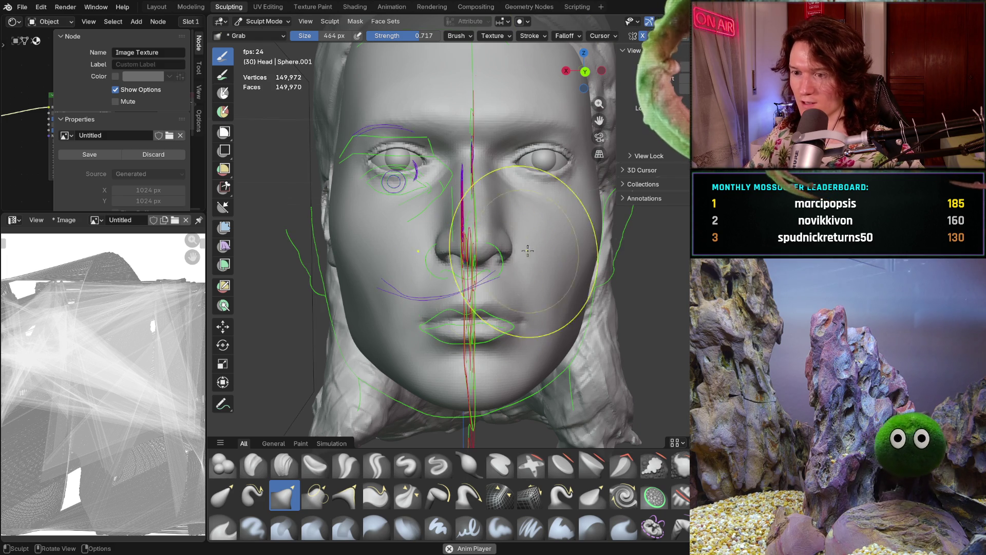
Mask around the mouth with a 310 px Mask brush and invert the mask
{"action": "middle_click_drag", "start_coordinate": [627, 371], "coordinate": [627, 371], "text": "shift"}
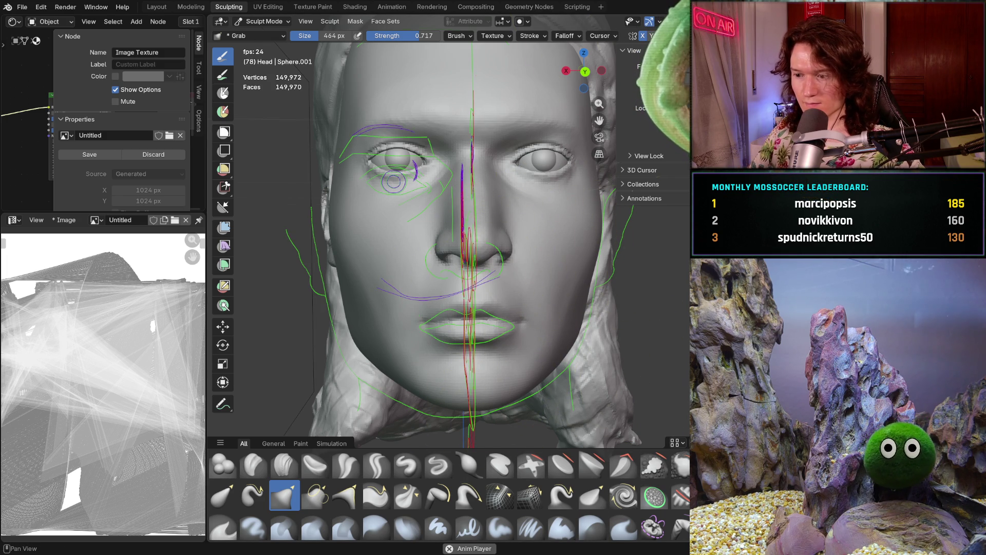
{"action": "key", "text": "m"}
{"action": "key", "text": "f"}
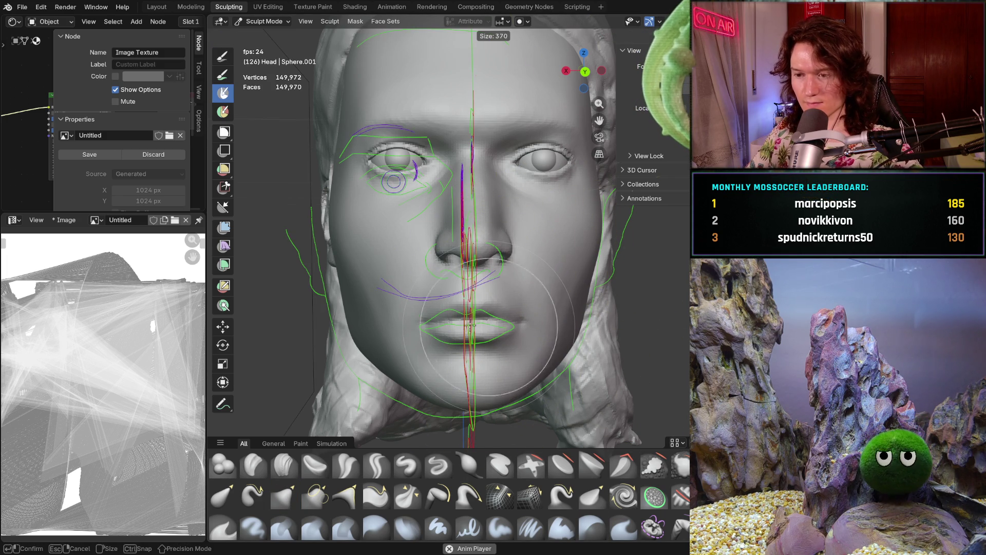
{"action": "left_click", "coordinate": [455, 331]}
{"action": "mouse_move", "coordinate": [455, 330]}
{"action": "left_mouse_down"}
{"action": "mouse_move", "coordinate": [462, 334]}
{"action": "mouse_move", "coordinate": [448, 319]}
{"action": "mouse_move", "coordinate": [488, 323]}
{"action": "mouse_move", "coordinate": [455, 313]}
{"action": "left_mouse_up"}
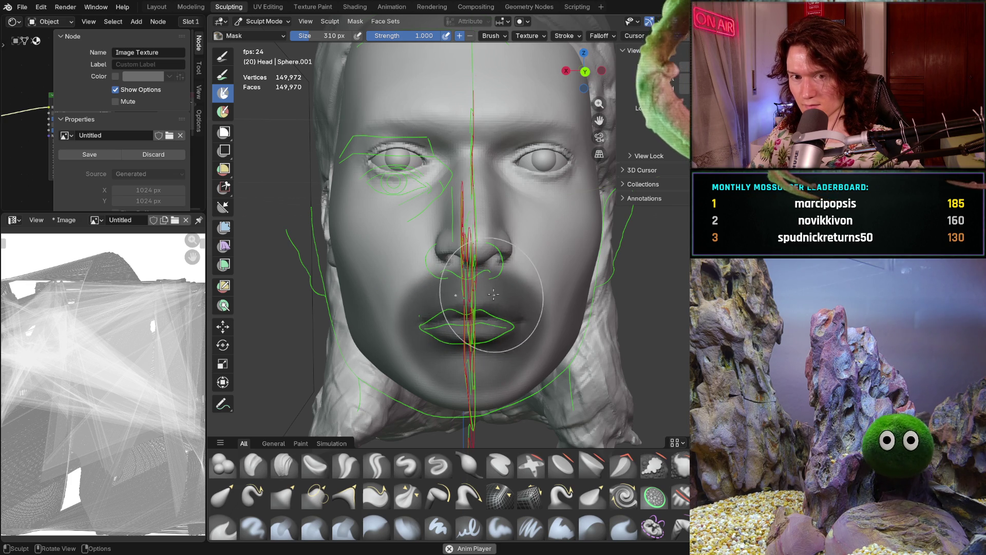
{"action": "mouse_move", "coordinate": [478, 339]}
{"action": "middle_mouse_down", "text": "ctrl"}
{"action": "mouse_move", "coordinate": [468, 321]}
{"action": "mouse_move", "coordinate": [503, 332]}
{"action": "mouse_move", "coordinate": [483, 330]}
{"action": "middle_mouse_up", "text": "ctrl"}
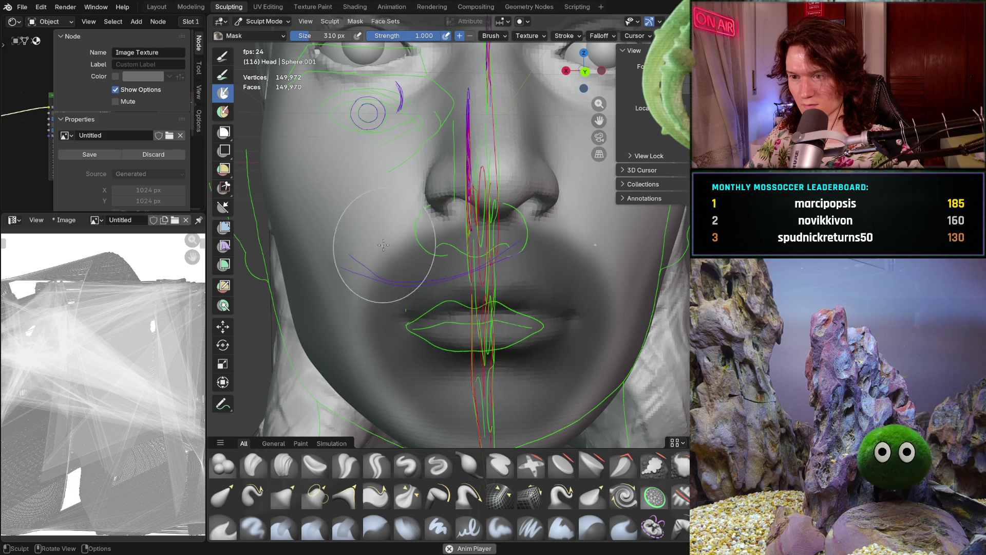
{"action": "key", "text": "ctrl+i"}
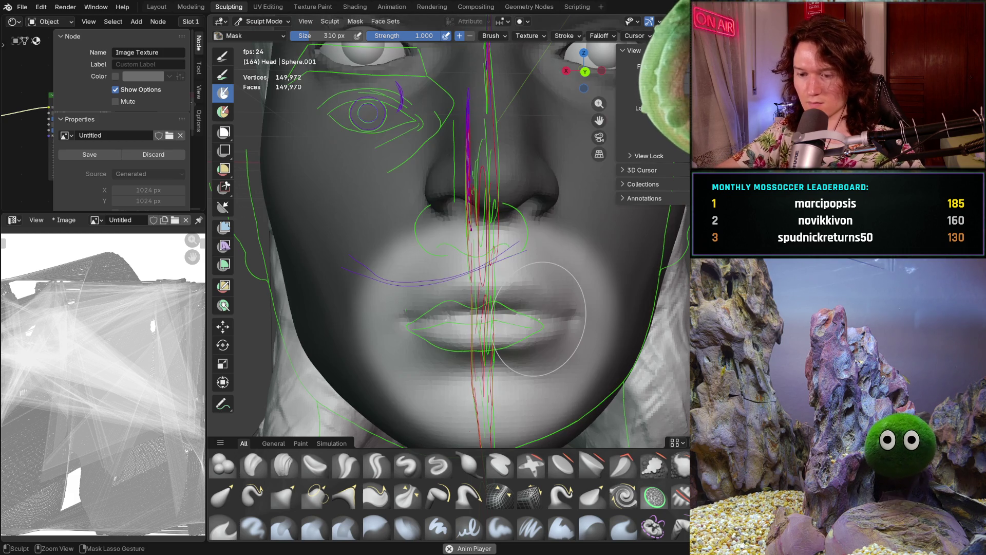
With a 1000 px Grab brush, move the unmasked mouth region into place
{"action": "key", "text": "g"}
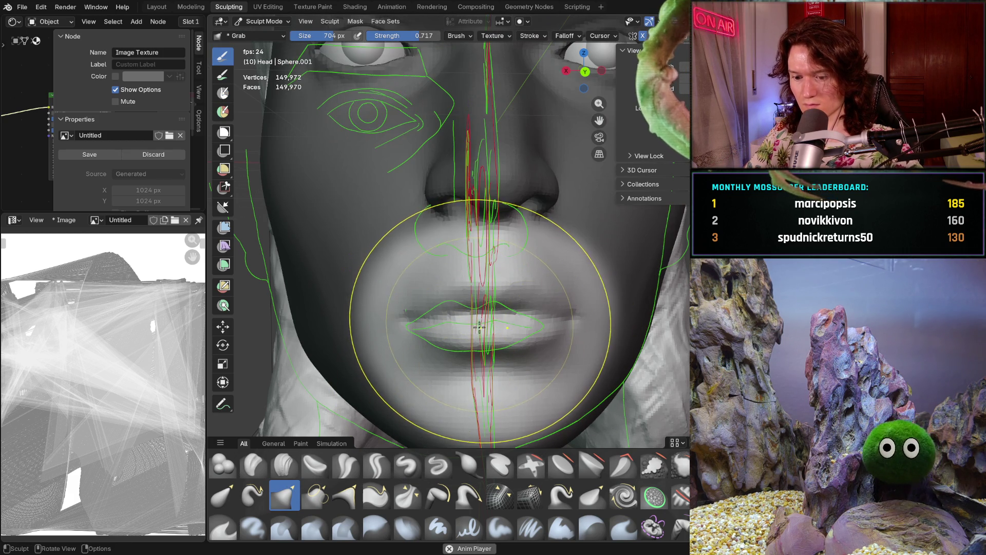
{"action": "key", "text": "f"}
{"action": "left_click", "coordinate": [512, 330]}
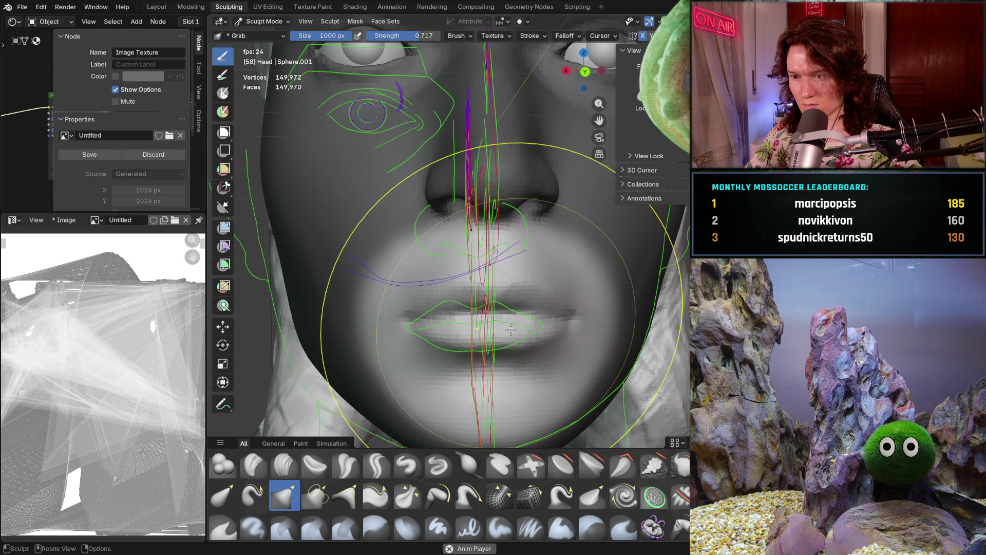
{"action": "mouse_move", "coordinate": [512, 330]}
{"action": "left_mouse_down"}
{"action": "mouse_move", "coordinate": [503, 335]}
{"action": "mouse_move", "coordinate": [494, 304]}
{"action": "left_mouse_up"}
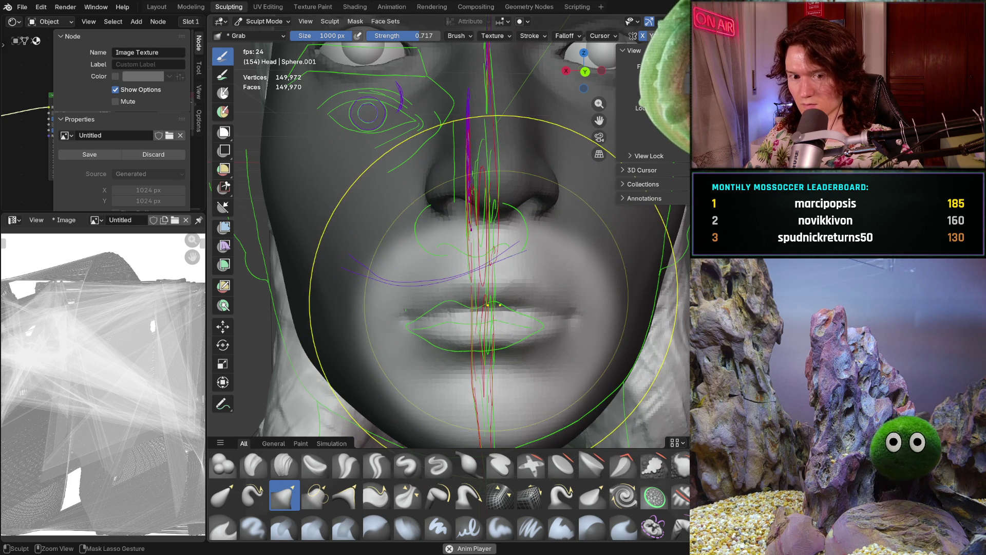
{"action": "scroll", "coordinate": [535, 294], "scroll_direction": "down", "scroll_amount": 4}
{"action": "mouse_move", "coordinate": [535, 303]}
{"action": "middle_mouse_down"}
{"action": "mouse_move", "coordinate": [463, 318]}
{"action": "mouse_move", "coordinate": [509, 349]}
{"action": "mouse_move", "coordinate": [483, 353]}
{"action": "middle_mouse_up"}
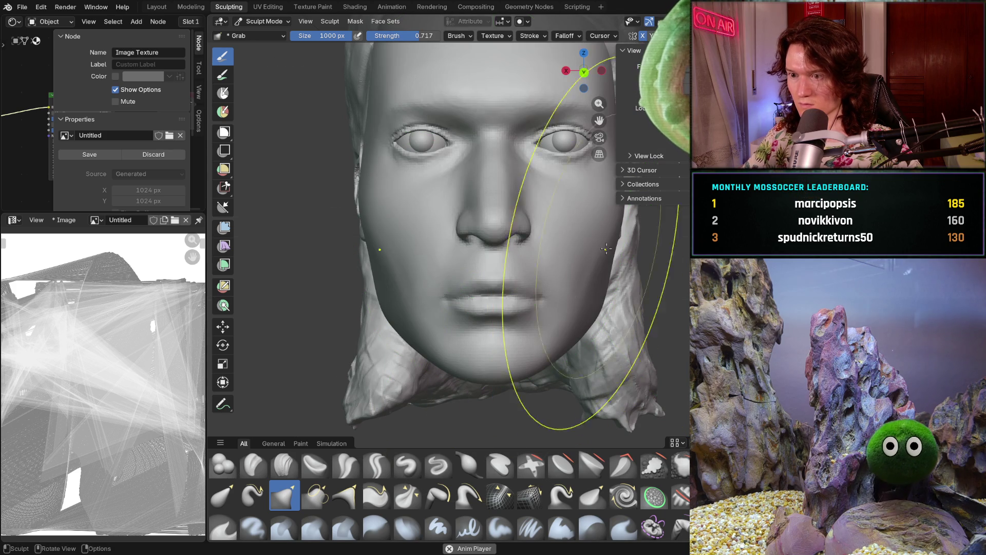
Show the guide lines and pull the face surface toward them, comparing against the reference
{"action": "mouse_move", "coordinate": [545, 355]}
{"action": "middle_mouse_down"}
{"action": "mouse_move", "coordinate": [614, 368]}
{"action": "mouse_move", "coordinate": [647, 334]}
{"action": "mouse_move", "coordinate": [560, 346]}
{"action": "mouse_move", "coordinate": [520, 363]}
{"action": "middle_mouse_up"}
{"action": "scroll", "coordinate": [652, 323], "scroll_direction": "up", "scroll_amount": 3}
{"action": "scroll", "coordinate": [659, 315], "scroll_direction": "down", "scroll_amount": 3}
{"action": "scroll", "coordinate": [534, 355], "scroll_direction": "up", "scroll_amount": 2}
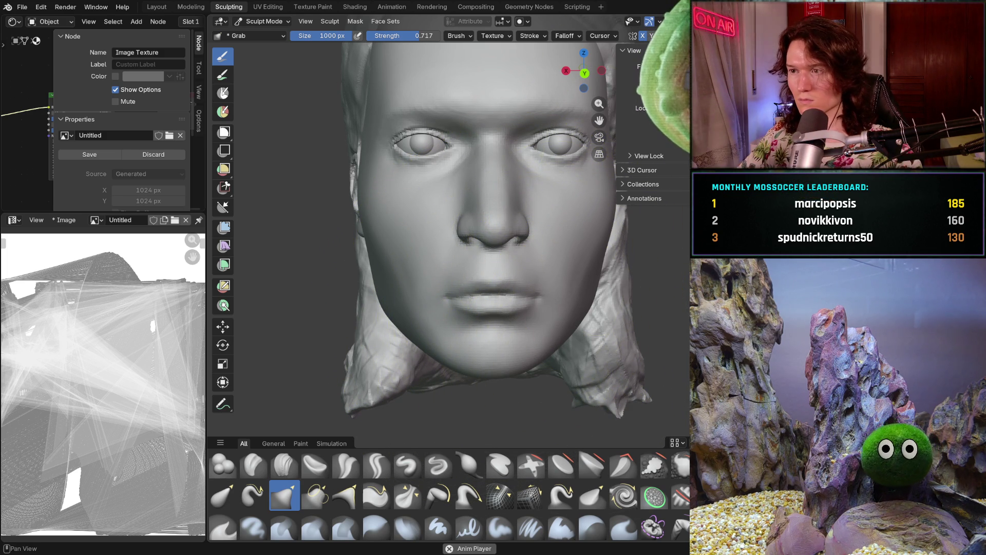
{"action": "key", "text": "shift+alt+z"}
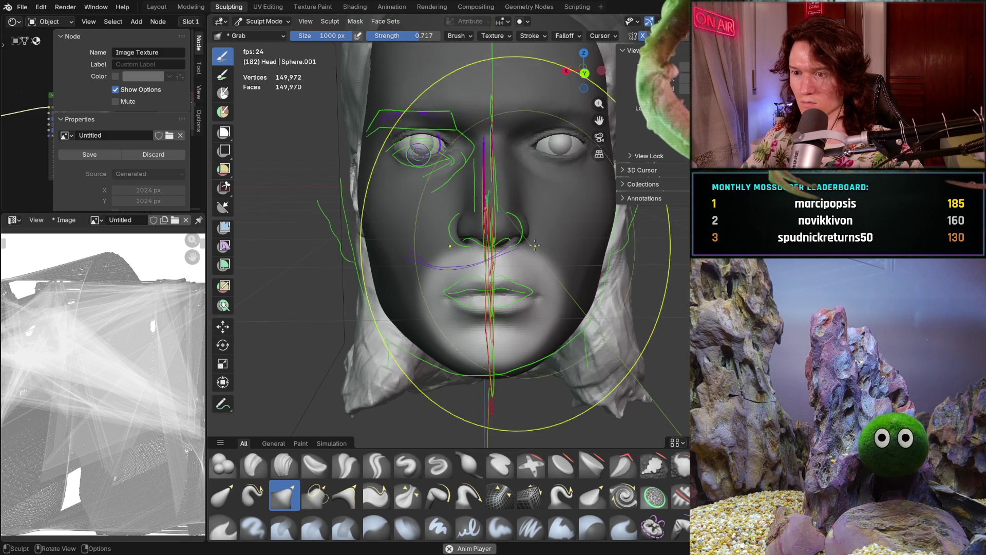
{"action": "left_click_drag", "start_coordinate": [491, 302], "coordinate": [492, 298]}
{"action": "mouse_move", "coordinate": [492, 298]}
{"action": "middle_mouse_down"}
{"action": "mouse_move", "coordinate": [586, 334]}
{"action": "mouse_move", "coordinate": [455, 307]}
{"action": "middle_mouse_up"}
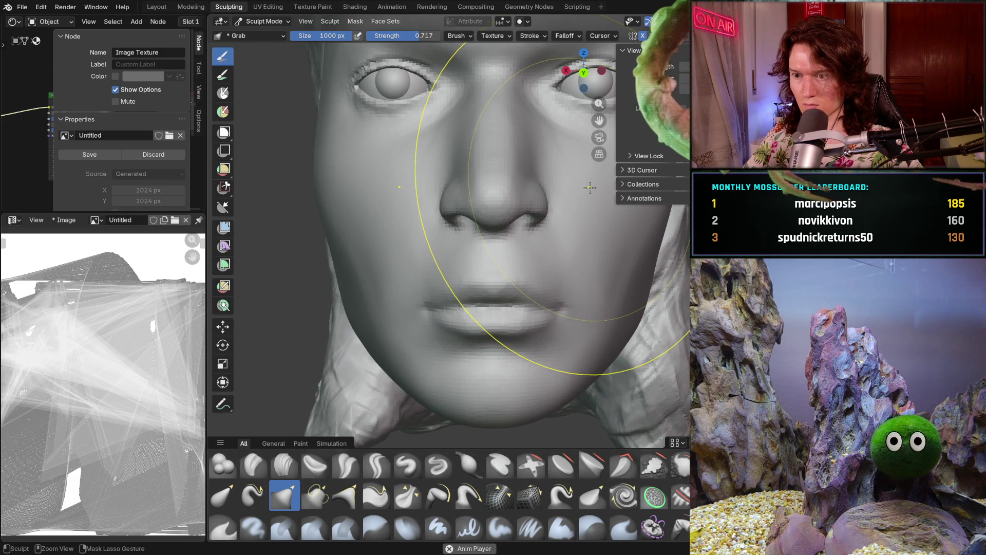
{"action": "mouse_move", "coordinate": [589, 187]}
{"action": "middle_mouse_down", "text": "ctrl"}
{"action": "mouse_move", "coordinate": [489, 327]}
{"action": "mouse_move", "coordinate": [593, 323]}
{"action": "mouse_move", "coordinate": [440, 329]}
{"action": "middle_mouse_up", "text": "ctrl"}
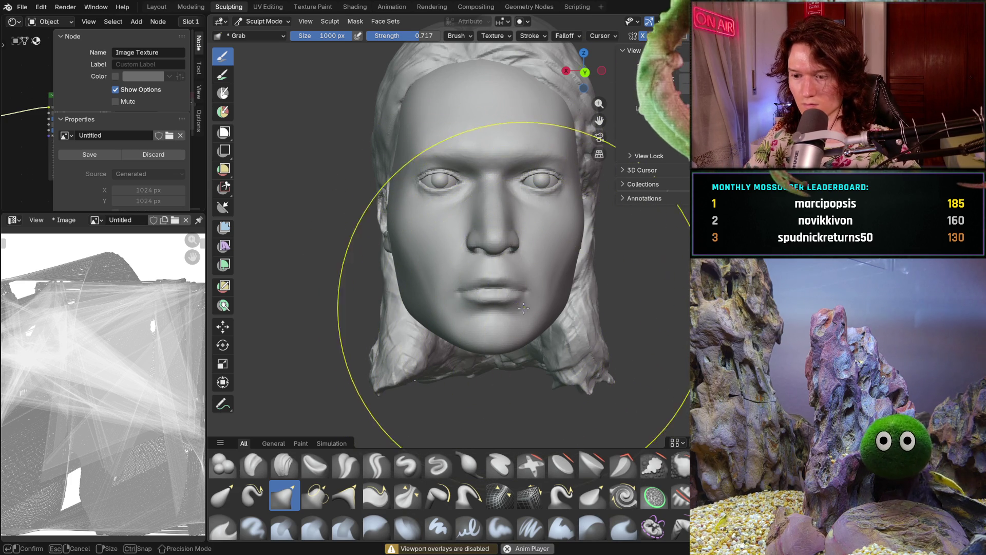
Shrink the Grab brush to 288 px with overlays on, then reshape the chin and lower-left jawline
{"action": "key", "text": "f"}
{"action": "left_click", "coordinate": [477, 311]}
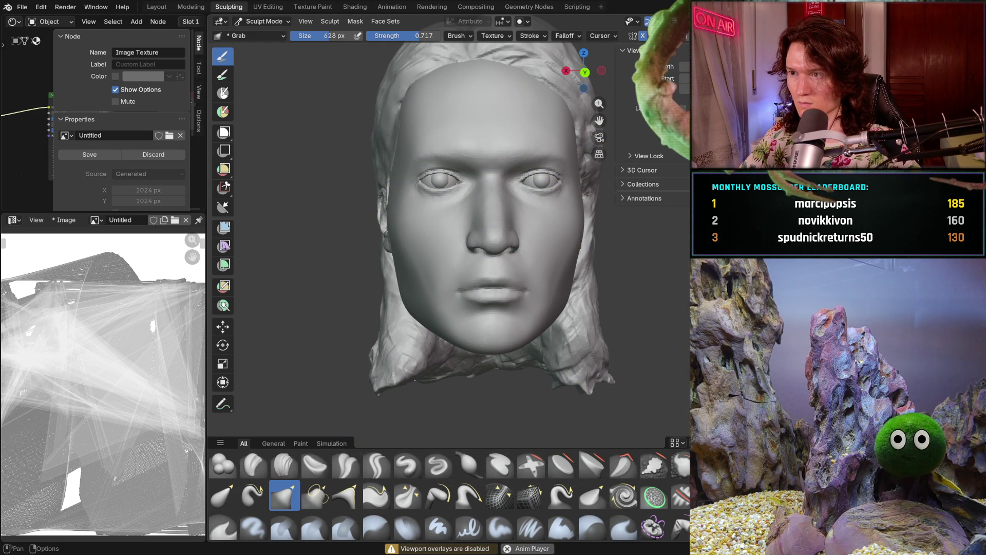
{"action": "key", "text": "shift+alt+z"}
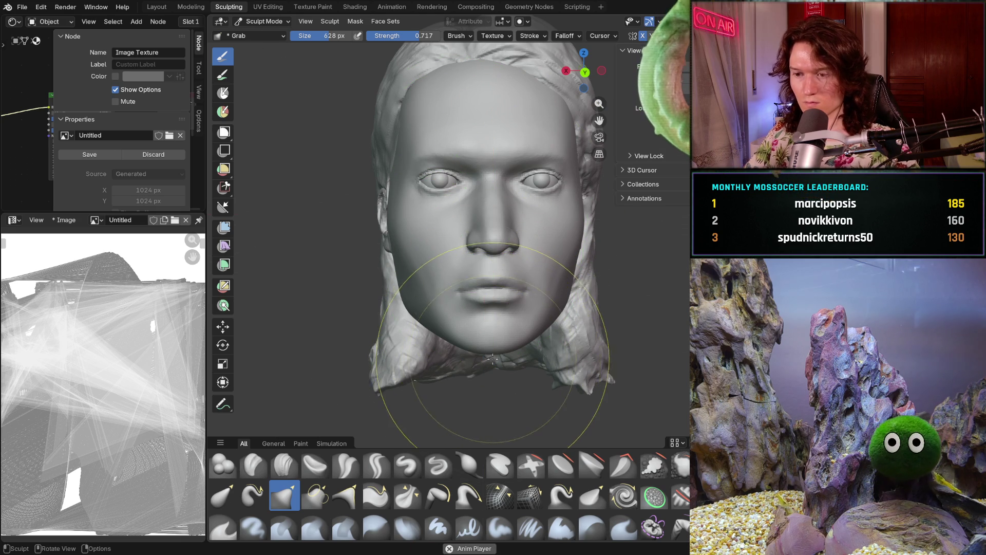
{"action": "key", "text": "f"}
{"action": "left_click", "coordinate": [466, 366]}
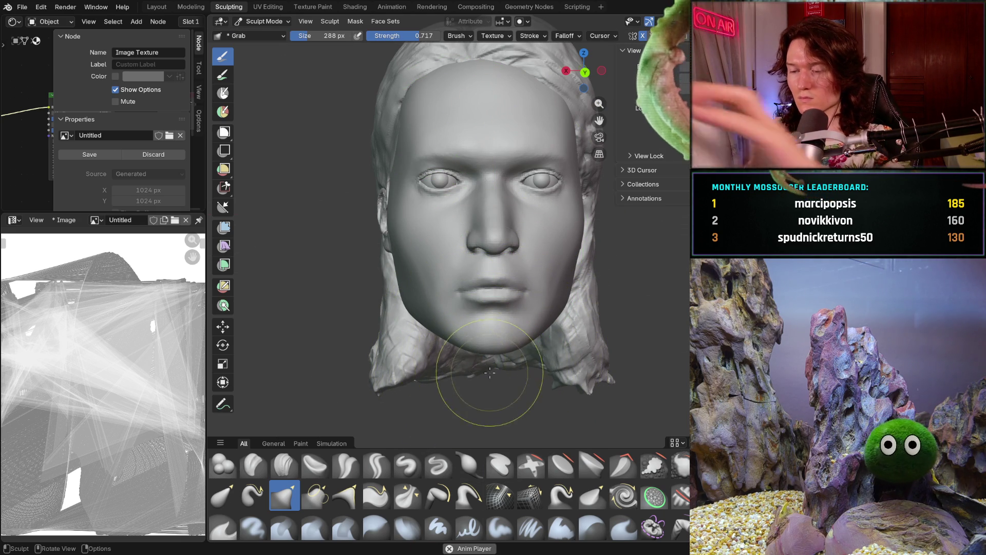
{"action": "mouse_move", "coordinate": [467, 359]}
{"action": "middle_mouse_down"}
{"action": "mouse_move", "coordinate": [476, 376]}
{"action": "mouse_move", "coordinate": [488, 362]}
{"action": "middle_mouse_up"}
{"action": "scroll", "coordinate": [491, 355], "scroll_direction": "up", "scroll_amount": 1}
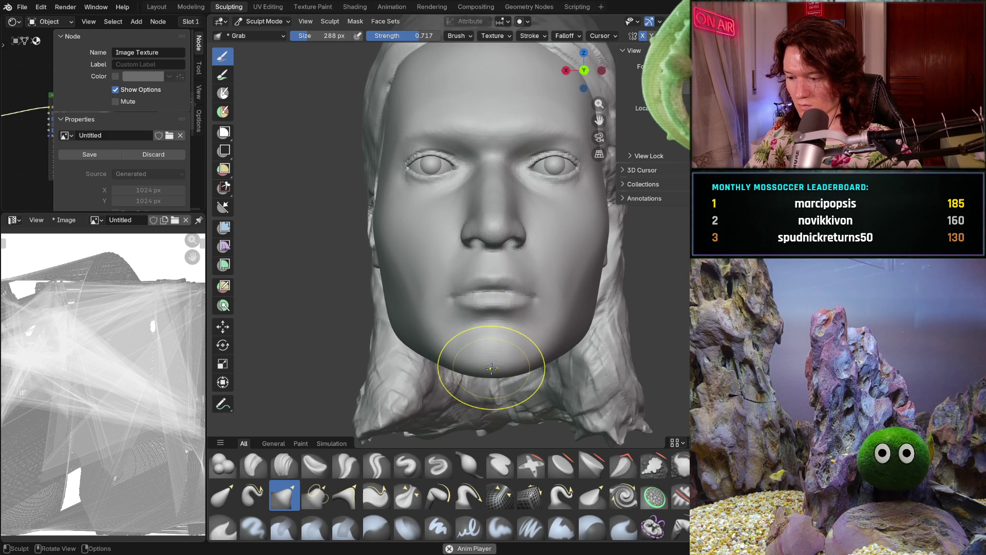
{"action": "scroll", "coordinate": [488, 367], "scroll_direction": "up", "scroll_amount": 2}
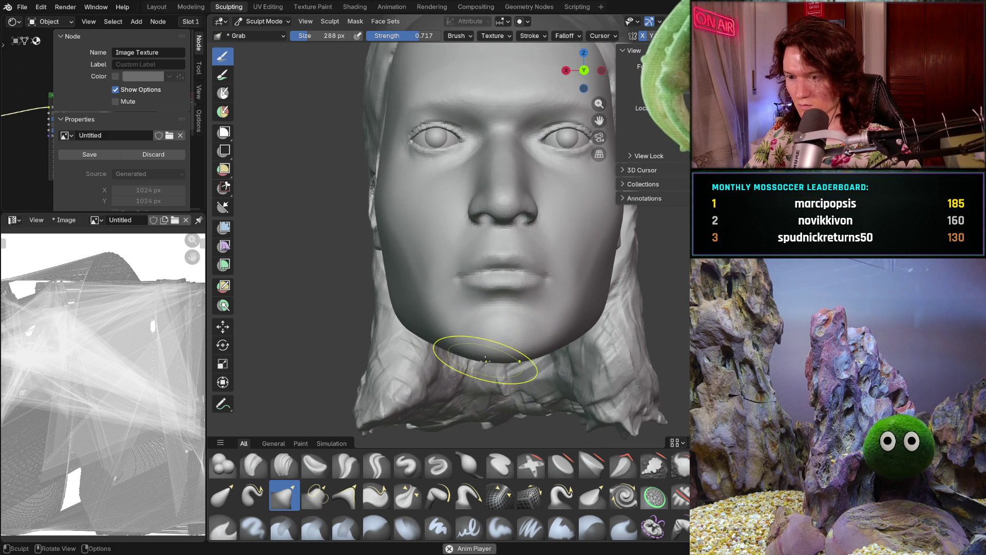
{"action": "left_click_drag", "start_coordinate": [486, 360], "coordinate": [474, 359]}
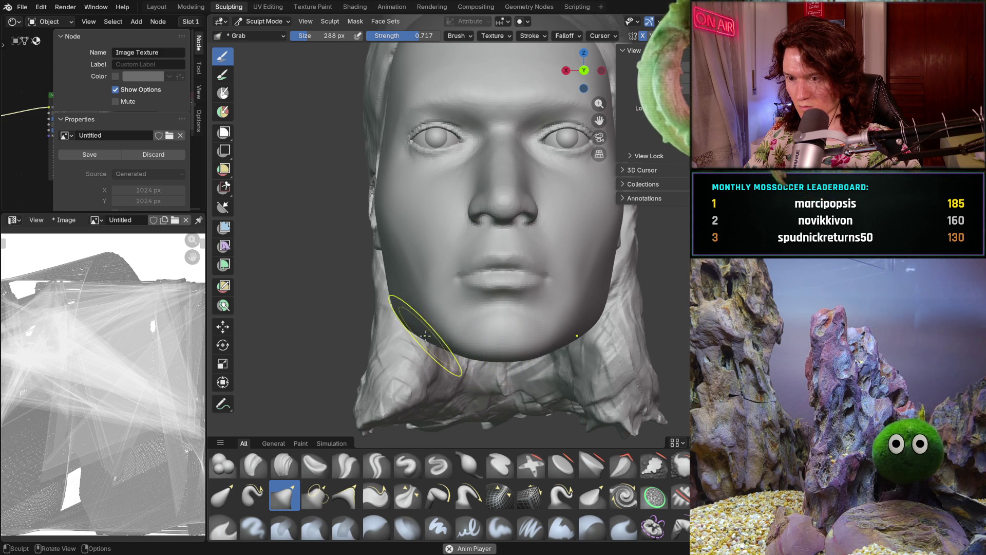
{"action": "left_click_drag", "start_coordinate": [441, 345], "coordinate": [485, 350]}
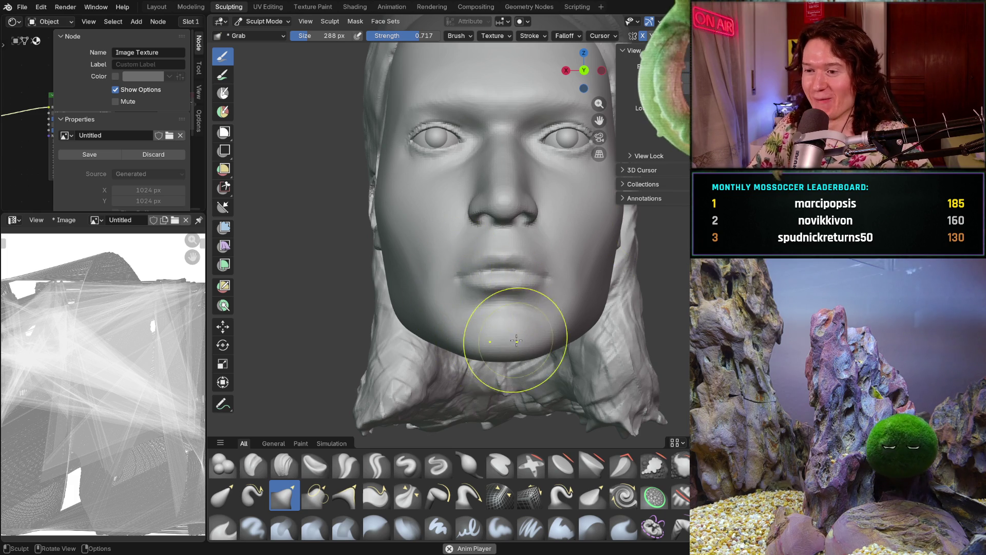
Undo the last Grab stroke on the lower-left jaw and neck
{"action": "key", "text": "ctrl+z"}
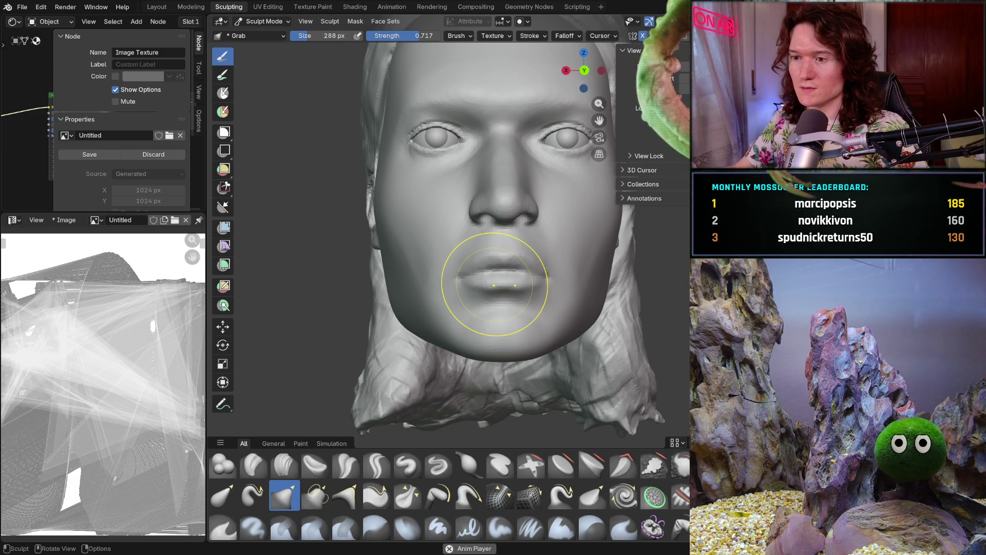
{"action": "mouse_move", "coordinate": [489, 331]}
{"action": "middle_mouse_down"}
{"action": "mouse_move", "coordinate": [504, 289]}
{"action": "mouse_move", "coordinate": [493, 310]}
{"action": "middle_mouse_up"}
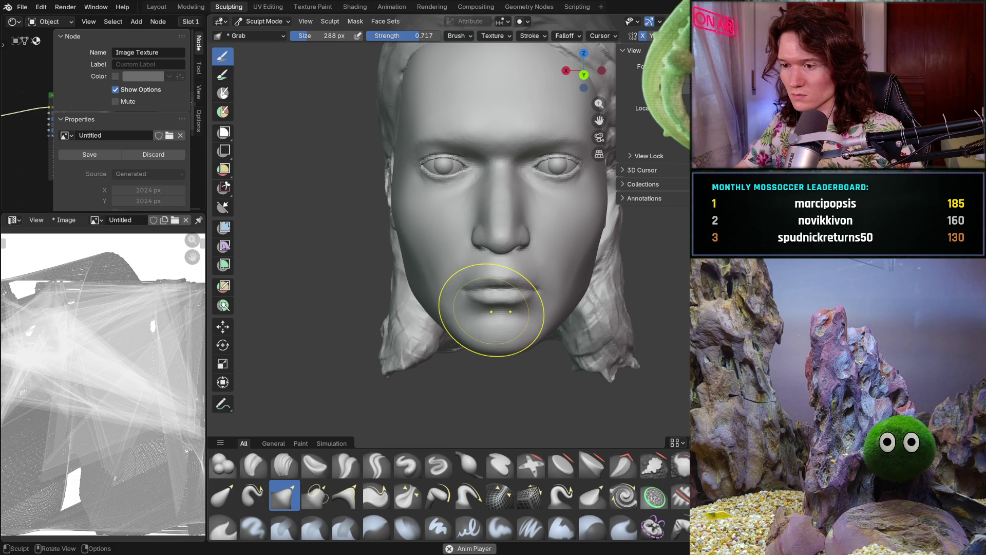
{"action": "scroll", "coordinate": [499, 354], "scroll_direction": "up", "scroll_amount": 3}
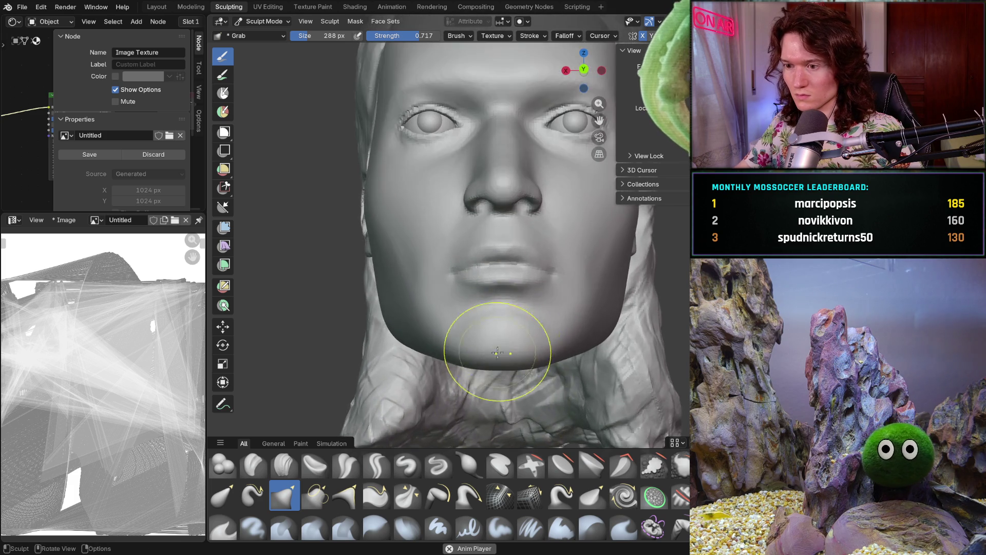
{"action": "middle_click_drag", "start_coordinate": [499, 347], "coordinate": [488, 366]}
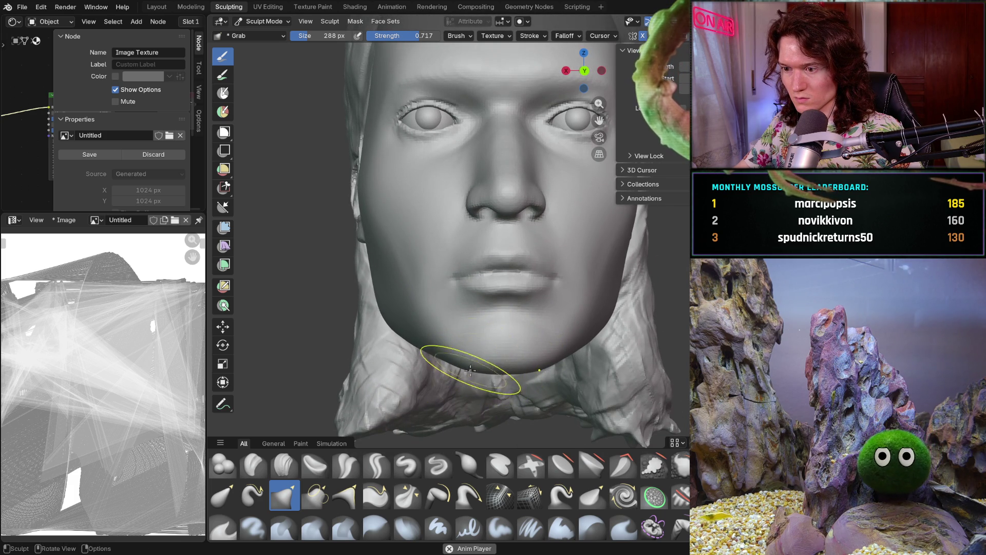
{"action": "scroll", "coordinate": [469, 374], "scroll_direction": "down", "scroll_amount": 1}
{"action": "mouse_move", "coordinate": [469, 377]}
{"action": "middle_mouse_down"}
{"action": "mouse_move", "coordinate": [482, 390]}
{"action": "mouse_move", "coordinate": [485, 380]}
{"action": "mouse_move", "coordinate": [462, 391]}
{"action": "mouse_move", "coordinate": [482, 371]}
{"action": "mouse_move", "coordinate": [477, 392]}
{"action": "mouse_move", "coordinate": [489, 403]}
{"action": "mouse_move", "coordinate": [509, 396]}
{"action": "mouse_move", "coordinate": [493, 358]}
{"action": "middle_mouse_up"}
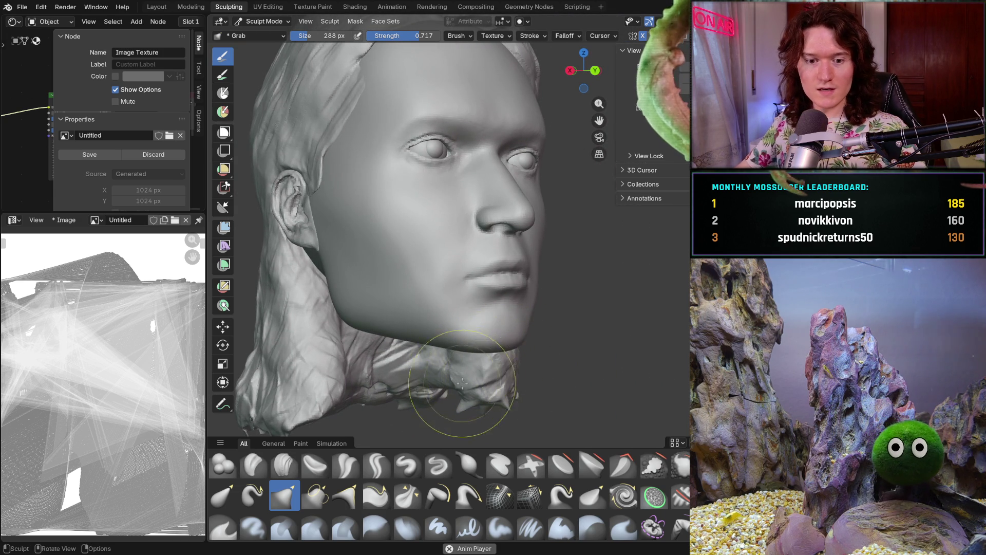
{"action": "mouse_move", "coordinate": [470, 361]}
{"action": "middle_mouse_down"}
{"action": "mouse_move", "coordinate": [513, 359]}
{"action": "mouse_move", "coordinate": [470, 349]}
{"action": "mouse_move", "coordinate": [475, 355]}
{"action": "mouse_move", "coordinate": [483, 341]}
{"action": "mouse_move", "coordinate": [496, 360]}
{"action": "mouse_move", "coordinate": [504, 354]}
{"action": "middle_mouse_up"}
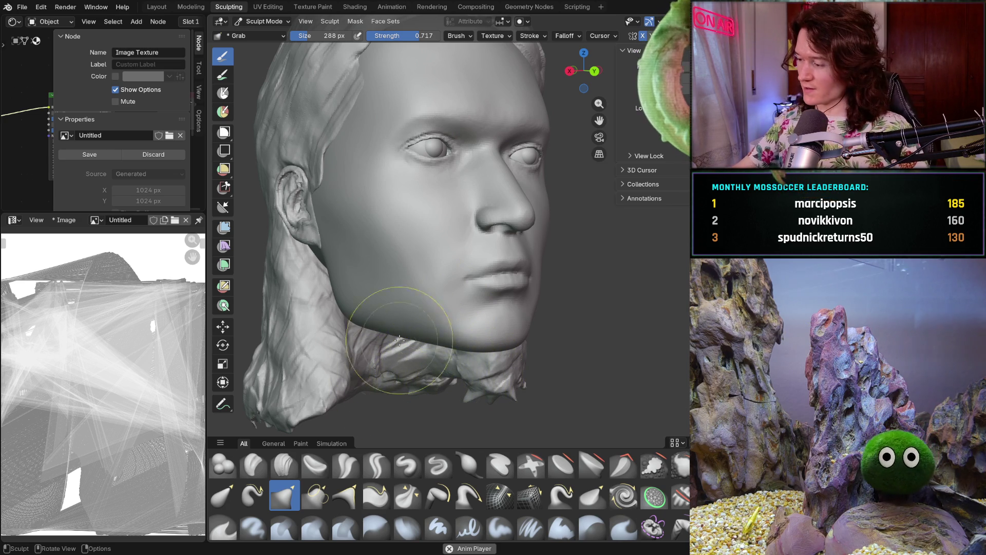
{"action": "mouse_move", "coordinate": [418, 309]}
{"action": "middle_mouse_down"}
{"action": "mouse_move", "coordinate": [434, 286]}
{"action": "mouse_move", "coordinate": [424, 318]}
{"action": "mouse_move", "coordinate": [435, 362]}
{"action": "mouse_move", "coordinate": [395, 340]}
{"action": "mouse_move", "coordinate": [407, 338]}
{"action": "middle_mouse_up"}
{"action": "mouse_move", "coordinate": [382, 292]}
{"action": "middle_mouse_down"}
{"action": "mouse_move", "coordinate": [363, 269]}
{"action": "mouse_move", "coordinate": [376, 269]}
{"action": "middle_mouse_up"}
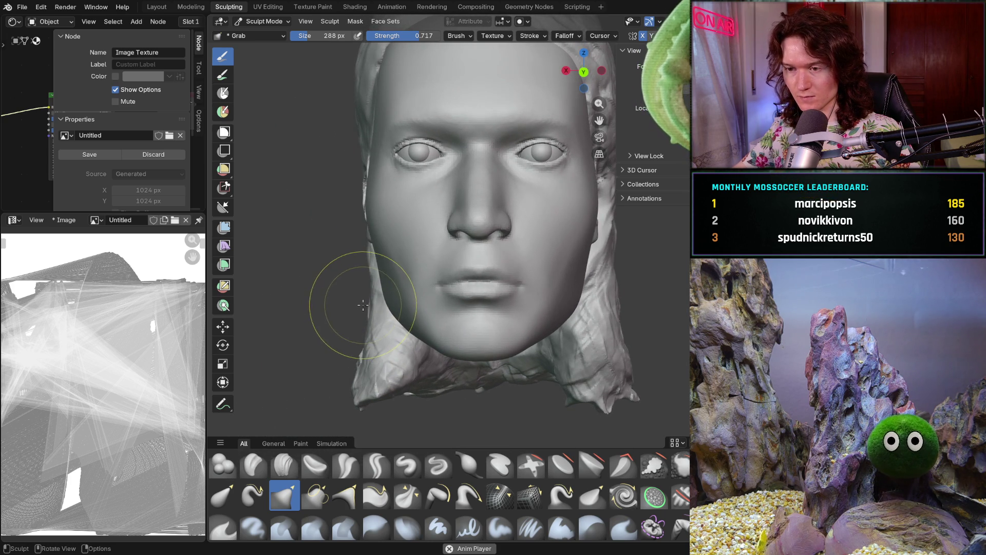
Check the right side and ear, turn the head to face the viewer, and set Grab to 370 px
{"action": "scroll", "coordinate": [339, 329], "scroll_direction": "down", "scroll_amount": 1}
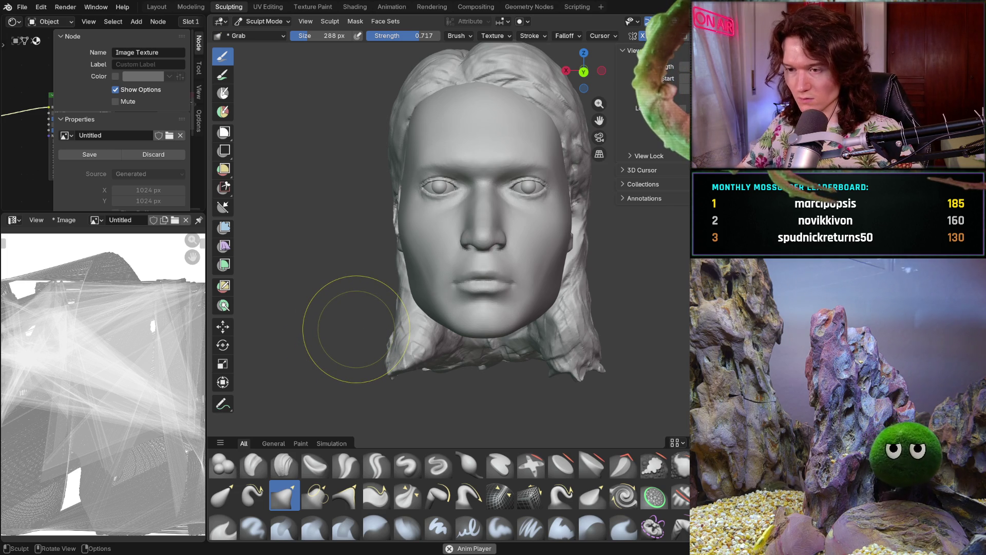
{"action": "mouse_move", "coordinate": [511, 363]}
{"action": "middle_mouse_down"}
{"action": "mouse_move", "coordinate": [473, 319]}
{"action": "mouse_move", "coordinate": [420, 328]}
{"action": "mouse_move", "coordinate": [382, 318]}
{"action": "mouse_move", "coordinate": [330, 260]}
{"action": "mouse_move", "coordinate": [364, 273]}
{"action": "middle_mouse_up"}
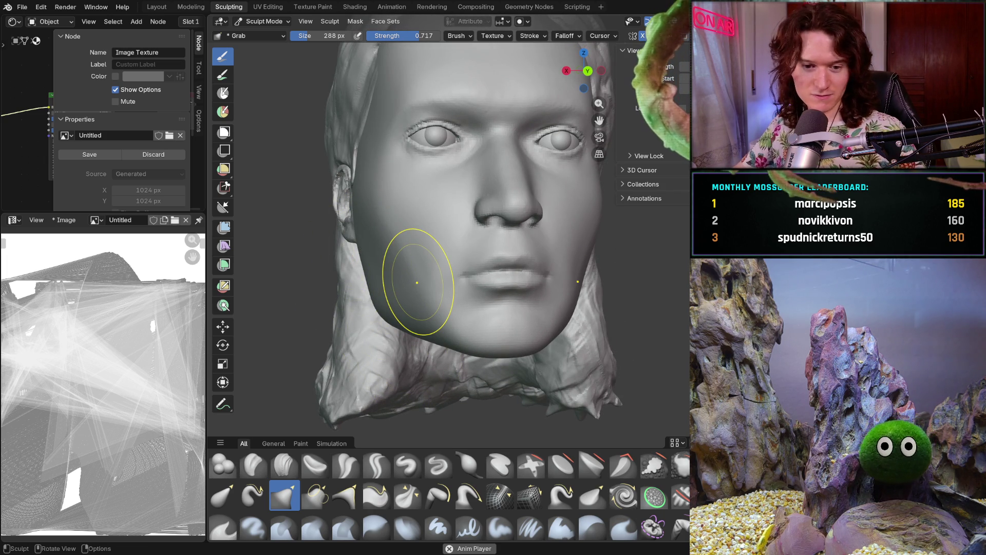
{"action": "key", "text": "ctrl"}
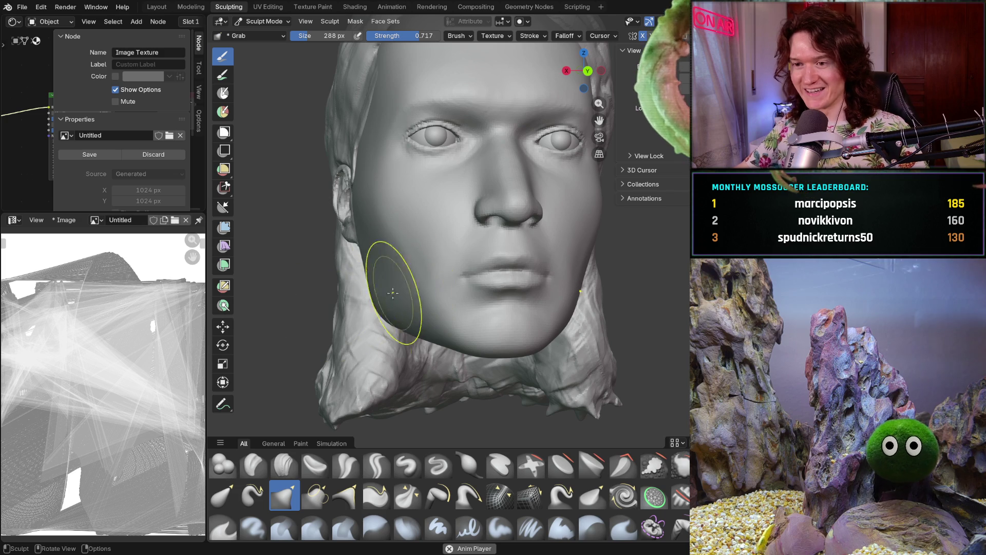
{"action": "mouse_move", "coordinate": [396, 288]}
{"action": "middle_mouse_down"}
{"action": "mouse_move", "coordinate": [370, 304]}
{"action": "mouse_move", "coordinate": [383, 319]}
{"action": "mouse_move", "coordinate": [347, 325]}
{"action": "mouse_move", "coordinate": [331, 303]}
{"action": "middle_mouse_up"}
{"action": "key", "text": "f"}
{"action": "left_click", "coordinate": [363, 294]}
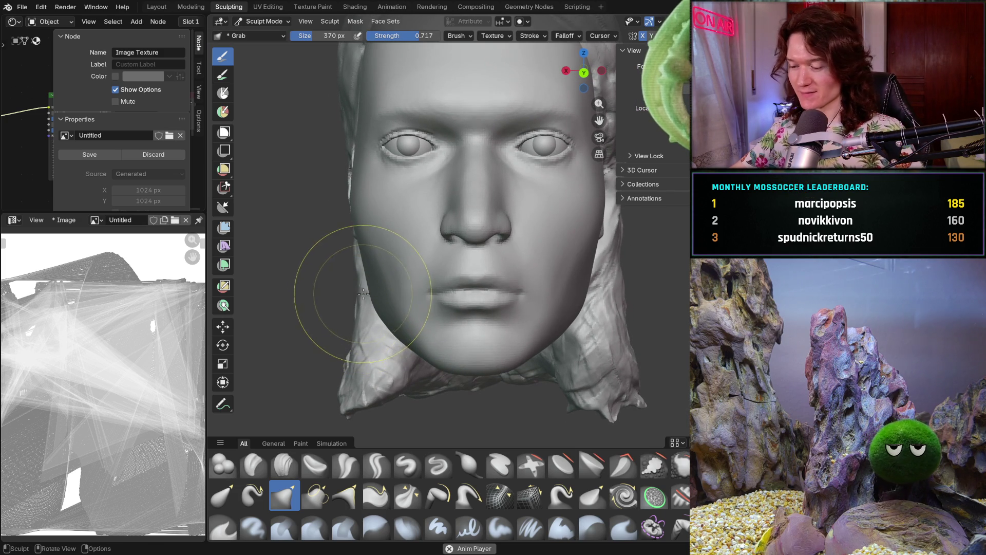
Check the jaw and profile, then snap to an exact front view and zoom in on the face
{"action": "middle_click_drag", "start_coordinate": [309, 254], "coordinate": [362, 257]}
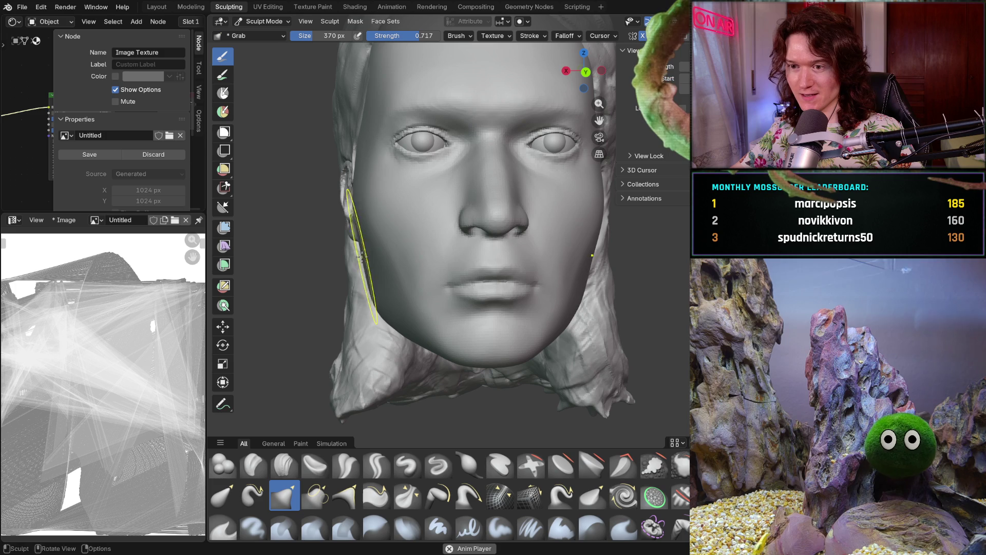
{"action": "mouse_move", "coordinate": [354, 293]}
{"action": "middle_mouse_down"}
{"action": "mouse_move", "coordinate": [319, 277]}
{"action": "mouse_move", "coordinate": [330, 286]}
{"action": "mouse_move", "coordinate": [329, 355]}
{"action": "middle_mouse_up"}
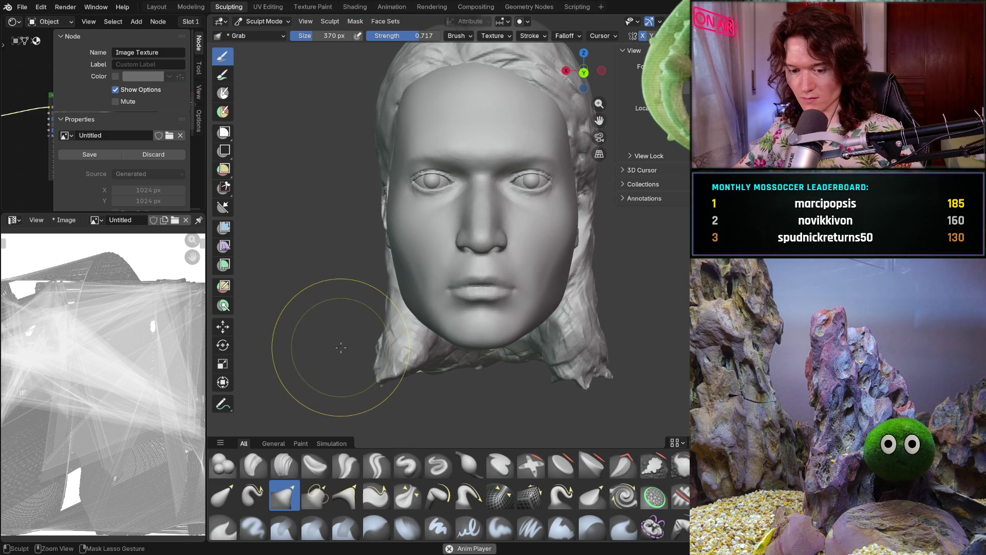
{"action": "mouse_move", "coordinate": [337, 356]}
{"action": "middle_mouse_down"}
{"action": "mouse_move", "coordinate": [449, 339]}
{"action": "mouse_move", "coordinate": [339, 341]}
{"action": "mouse_move", "coordinate": [387, 259]}
{"action": "mouse_move", "coordinate": [379, 229]}
{"action": "mouse_move", "coordinate": [326, 293]}
{"action": "mouse_move", "coordinate": [359, 374]}
{"action": "mouse_move", "coordinate": [363, 319]}
{"action": "mouse_move", "coordinate": [383, 320]}
{"action": "middle_mouse_up"}
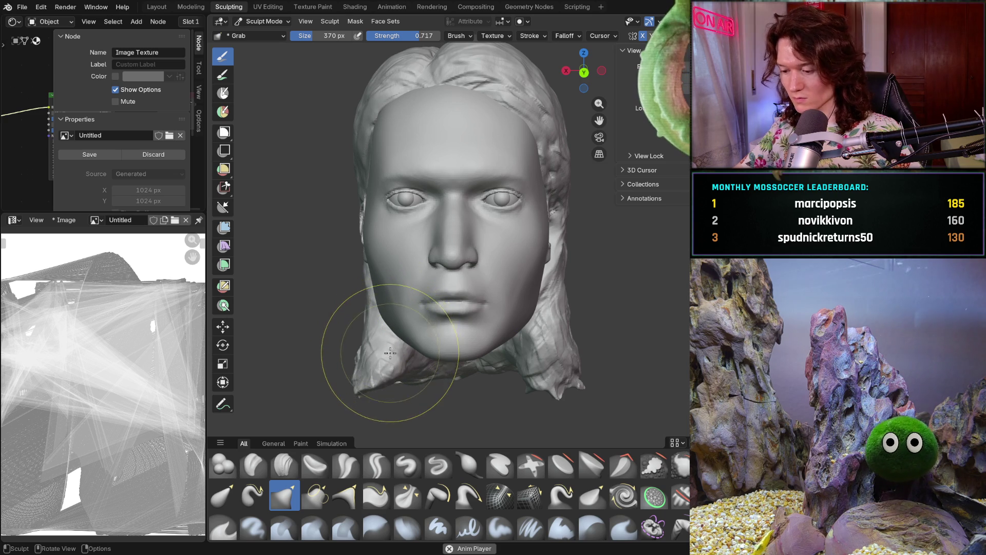
{"action": "mouse_move", "coordinate": [392, 355]}
{"action": "middle_mouse_down"}
{"action": "mouse_move", "coordinate": [487, 341]}
{"action": "mouse_move", "coordinate": [398, 329]}
{"action": "middle_mouse_up"}
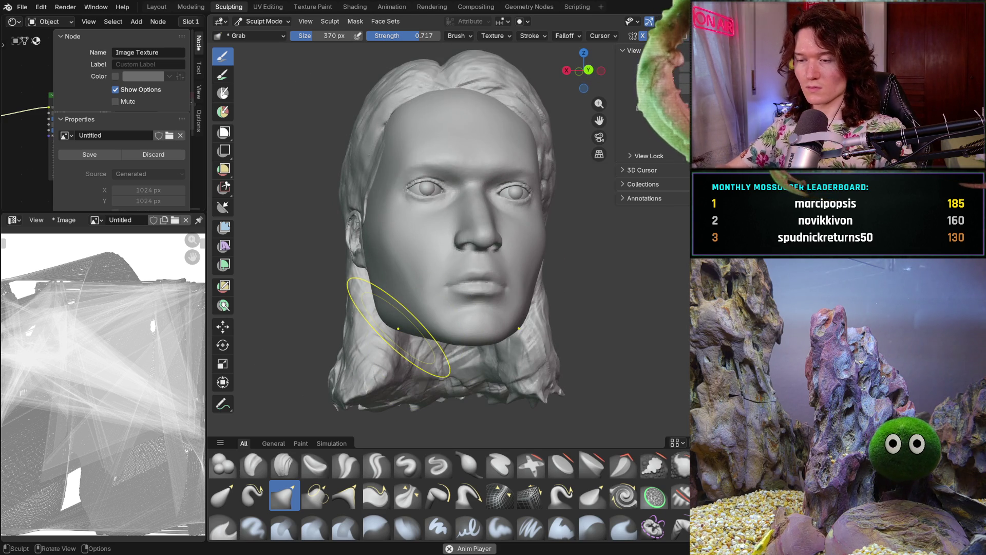
{"action": "key", "text": "ctrl+KP_1"}
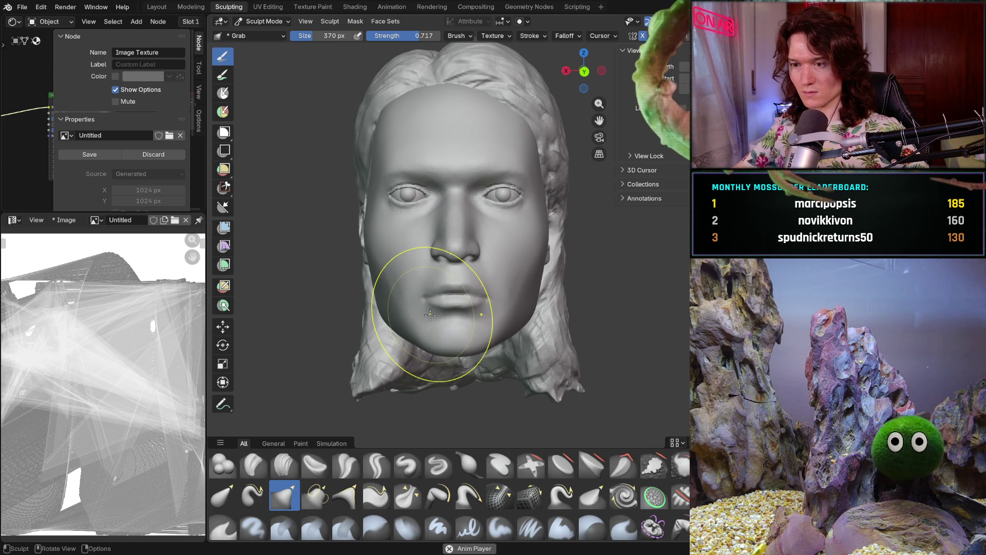
{"action": "scroll", "coordinate": [427, 312], "scroll_direction": "up", "scroll_amount": 3}
Set the Grab brush to 222 px and turn the face toward the viewer's right
{"action": "key", "text": "f"}
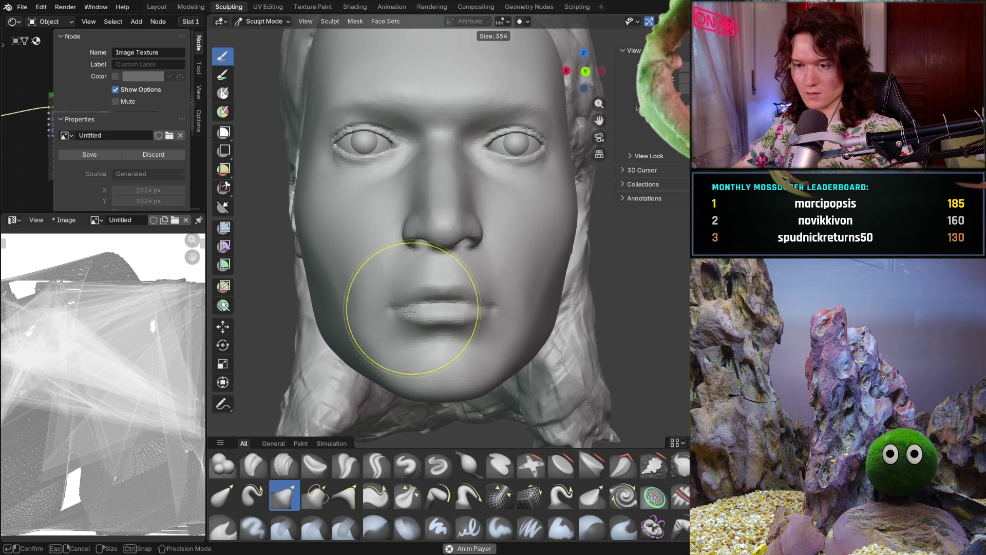
{"action": "left_click", "coordinate": [381, 316]}
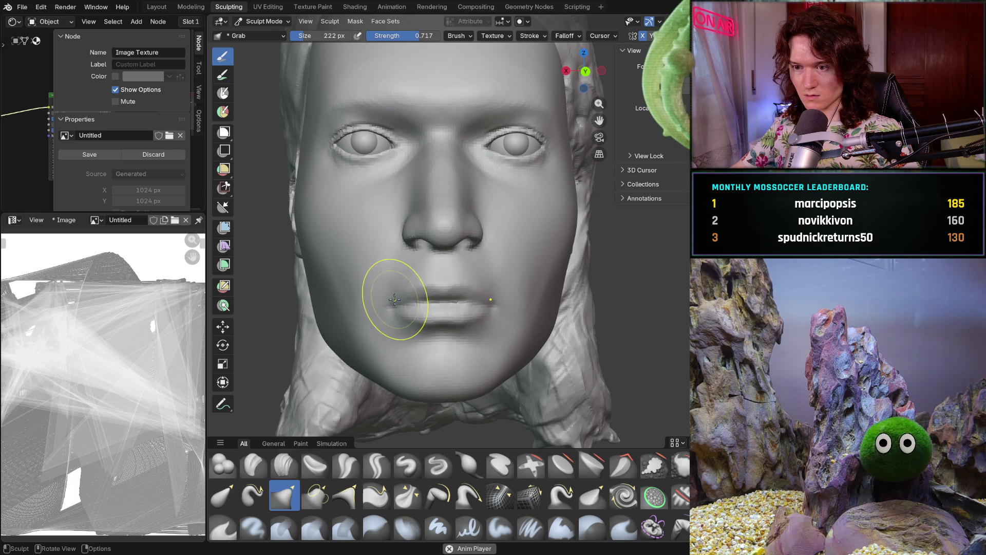
{"action": "scroll", "coordinate": [394, 315], "scroll_direction": "down", "scroll_amount": 4}
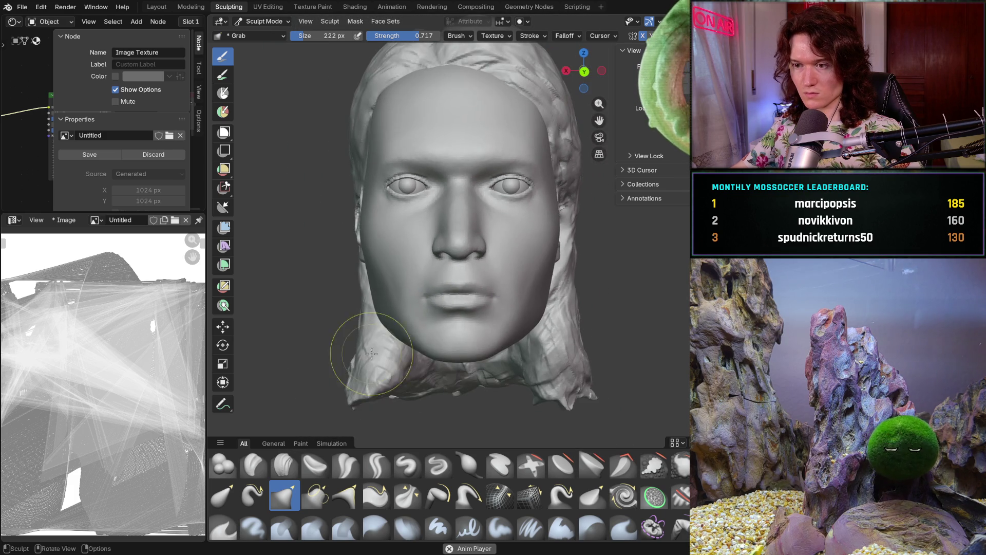
{"action": "scroll", "coordinate": [395, 343], "scroll_direction": "up", "scroll_amount": 3}
{"action": "mouse_move", "coordinate": [395, 344]}
{"action": "middle_mouse_down"}
{"action": "mouse_move", "coordinate": [421, 341]}
{"action": "mouse_move", "coordinate": [375, 345]}
{"action": "middle_mouse_up"}
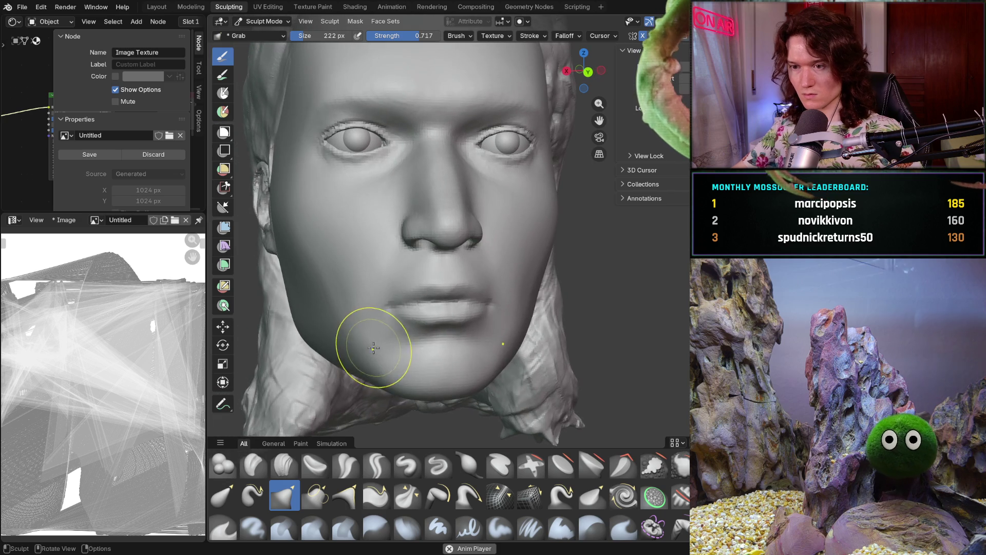
{"action": "scroll", "coordinate": [396, 331], "scroll_direction": "up", "scroll_amount": 2}
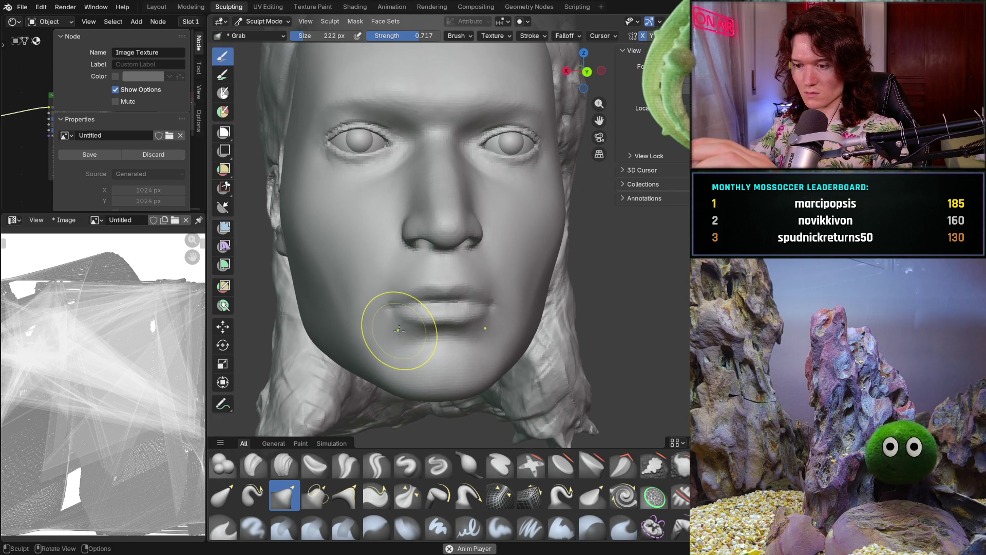
Pull the lips up toward the nose, ease the lip line lower, then turn to a side profile
{"action": "left_click_drag", "start_coordinate": [400, 333], "coordinate": [403, 308]}
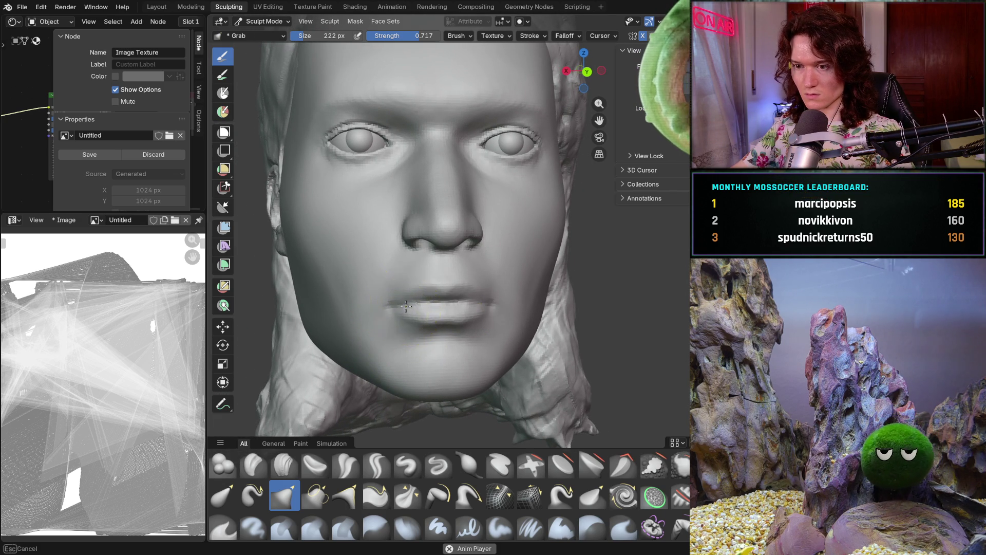
{"action": "middle_click_drag", "start_coordinate": [409, 349], "coordinate": [406, 330]}
{"action": "left_click_drag", "start_coordinate": [406, 306], "coordinate": [408, 313]}
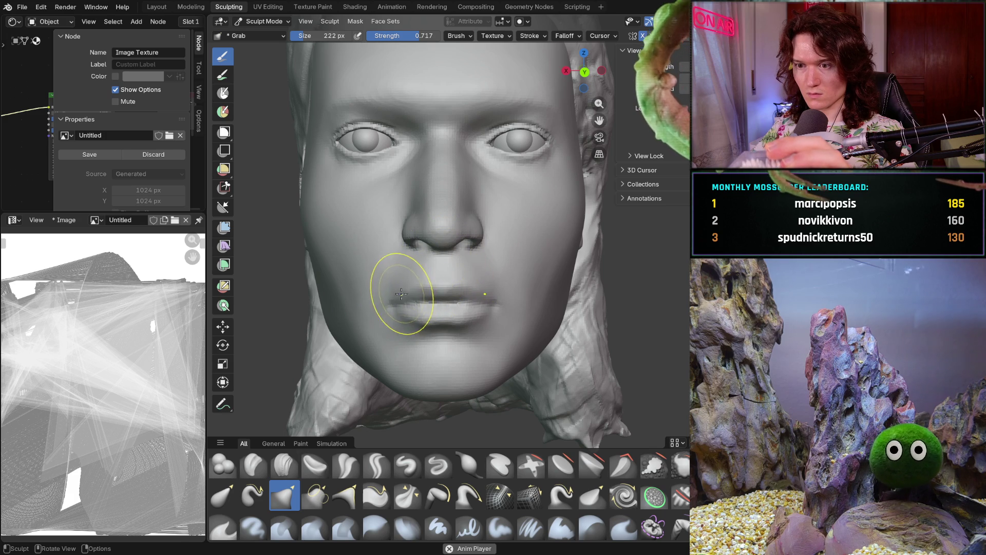
{"action": "left_click_drag", "start_coordinate": [392, 297], "coordinate": [432, 286]}
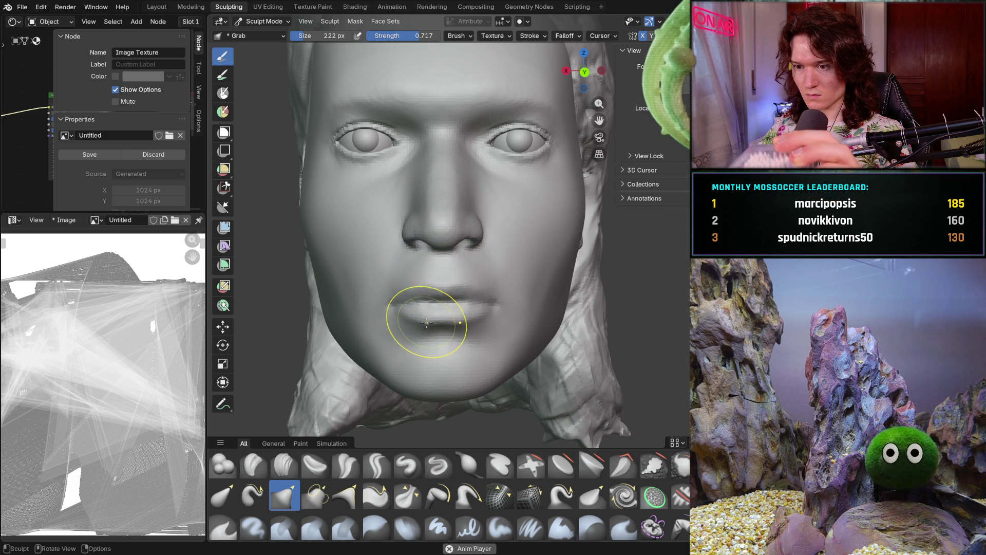
{"action": "mouse_move", "coordinate": [424, 322]}
{"action": "middle_mouse_down"}
{"action": "mouse_move", "coordinate": [555, 341]}
{"action": "mouse_move", "coordinate": [513, 319]}
{"action": "mouse_move", "coordinate": [392, 334]}
{"action": "mouse_move", "coordinate": [407, 331]}
{"action": "mouse_move", "coordinate": [395, 343]}
{"action": "mouse_move", "coordinate": [334, 336]}
{"action": "mouse_move", "coordinate": [342, 341]}
{"action": "middle_mouse_up"}
{"action": "scroll", "coordinate": [341, 341], "scroll_direction": "up", "scroll_amount": 3}
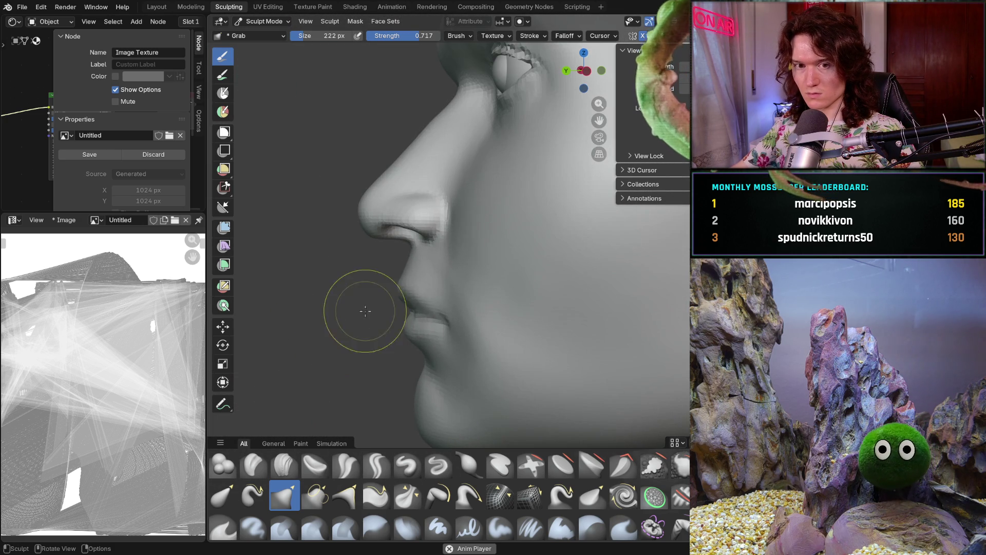
Show the reference image and guide strokes, and line the head's profile up with the reference
{"action": "scroll", "coordinate": [430, 282], "scroll_direction": "down", "scroll_amount": 4}
{"action": "mouse_move", "coordinate": [407, 308]}
{"action": "middle_mouse_down"}
{"action": "mouse_move", "coordinate": [411, 341]}
{"action": "mouse_move", "coordinate": [423, 331]}
{"action": "mouse_move", "coordinate": [664, 332]}
{"action": "mouse_move", "coordinate": [591, 342]}
{"action": "mouse_move", "coordinate": [495, 390]}
{"action": "mouse_move", "coordinate": [642, 316]}
{"action": "middle_mouse_up"}
{"action": "middle_click_drag", "start_coordinate": [501, 342], "coordinate": [502, 357]}
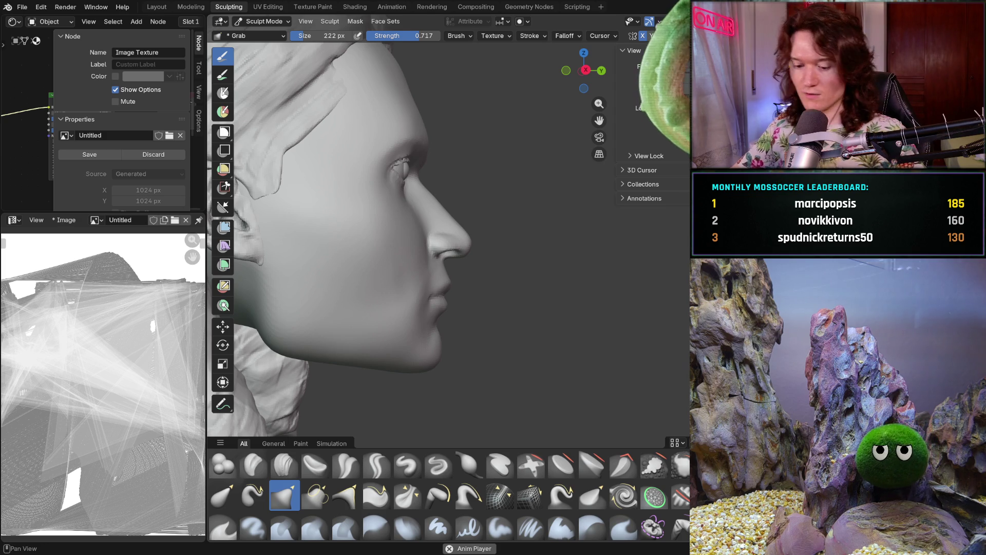
{"action": "key", "text": "shift+alt+z"}
{"action": "middle_click_drag", "start_coordinate": [566, 289], "coordinate": [278, 339]}
{"action": "middle_click_drag", "start_coordinate": [363, 341], "coordinate": [656, 347]}
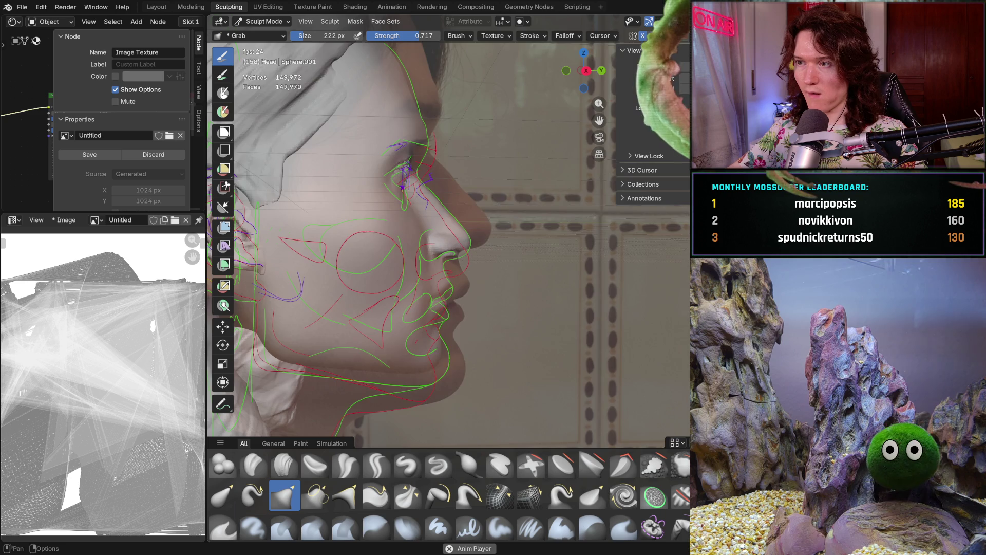
Hide the reference image overlays and enlarge the Grab brush to 260 px
{"action": "key", "text": "shift+alt+z"}
{"action": "scroll", "coordinate": [403, 267], "scroll_direction": "up", "scroll_amount": 2}
{"action": "key", "text": "f"}
{"action": "left_click", "coordinate": [359, 231]}
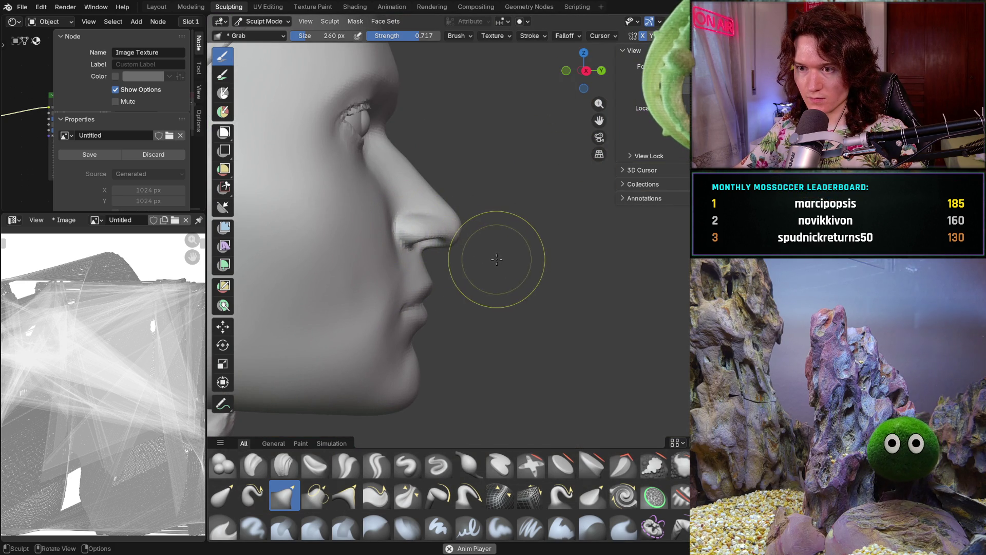
Nudge the lips with the Grab brush in side profile, then return to the front view
{"action": "middle_click_drag", "start_coordinate": [503, 262], "coordinate": [252, 258]}
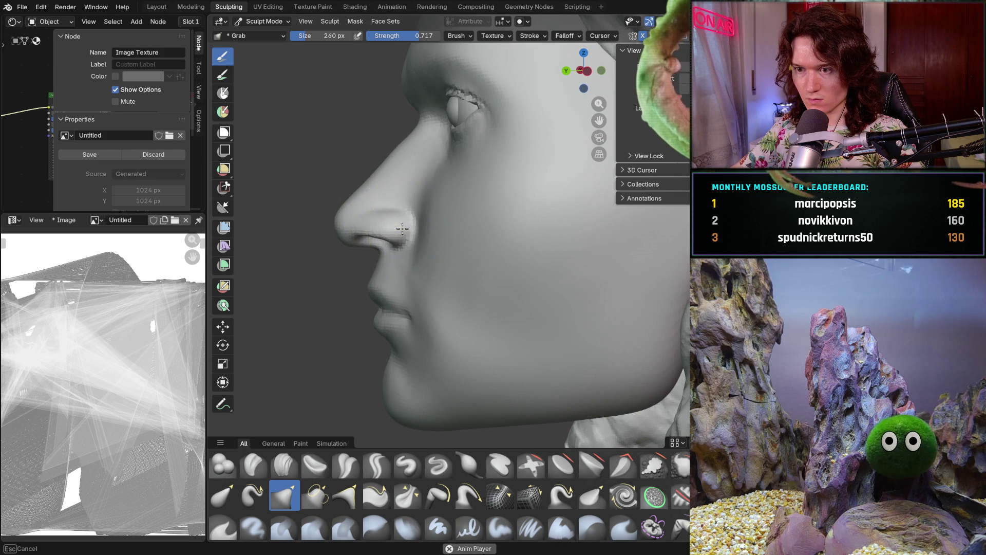
{"action": "left_click_drag", "start_coordinate": [411, 315], "coordinate": [412, 316]}
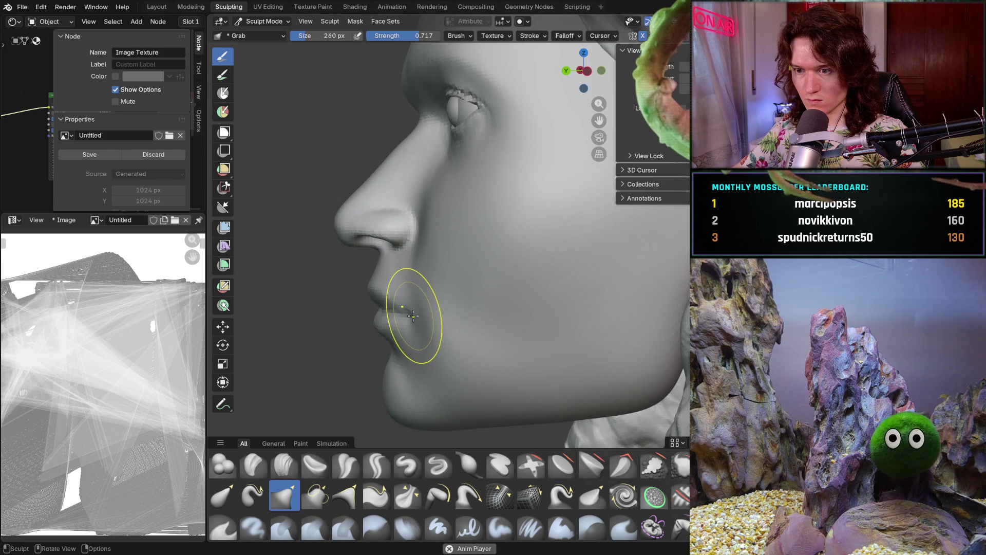
{"action": "mouse_move", "coordinate": [412, 315]}
{"action": "middle_mouse_down"}
{"action": "mouse_move", "coordinate": [580, 317]}
{"action": "mouse_move", "coordinate": [520, 286]}
{"action": "middle_mouse_up"}
{"action": "scroll", "coordinate": [520, 286], "scroll_direction": "down", "scroll_amount": 4}
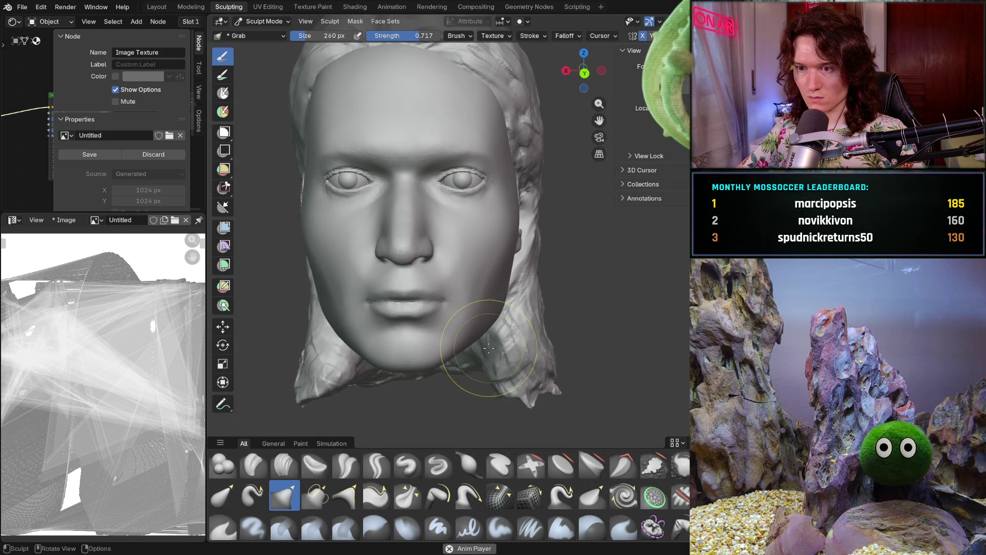
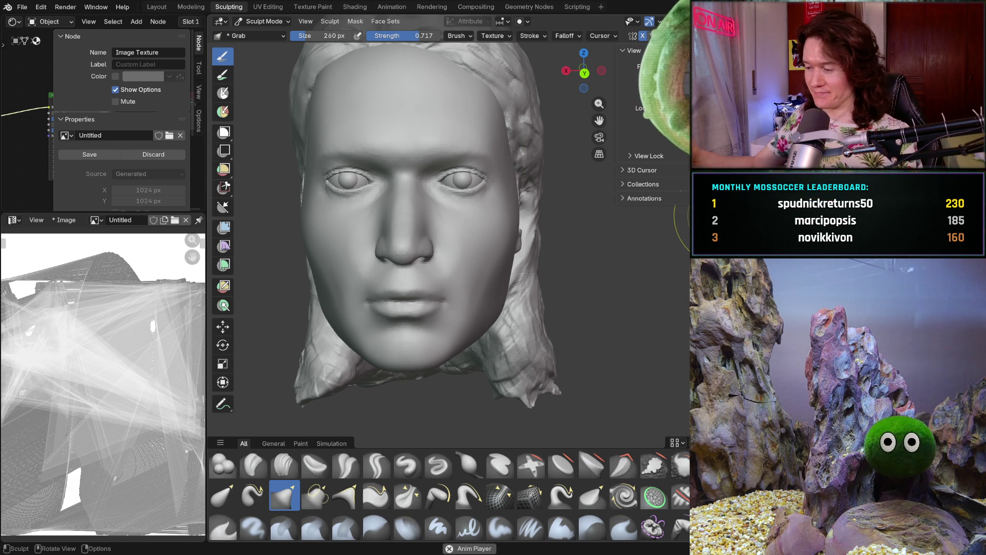
Orbit the head through side, three-quarter and front views, then look up at the nose from below
{"action": "mouse_move", "coordinate": [406, 380]}
{"action": "middle_mouse_down"}
{"action": "mouse_move", "coordinate": [462, 381]}
{"action": "mouse_move", "coordinate": [341, 401]}
{"action": "middle_mouse_up"}
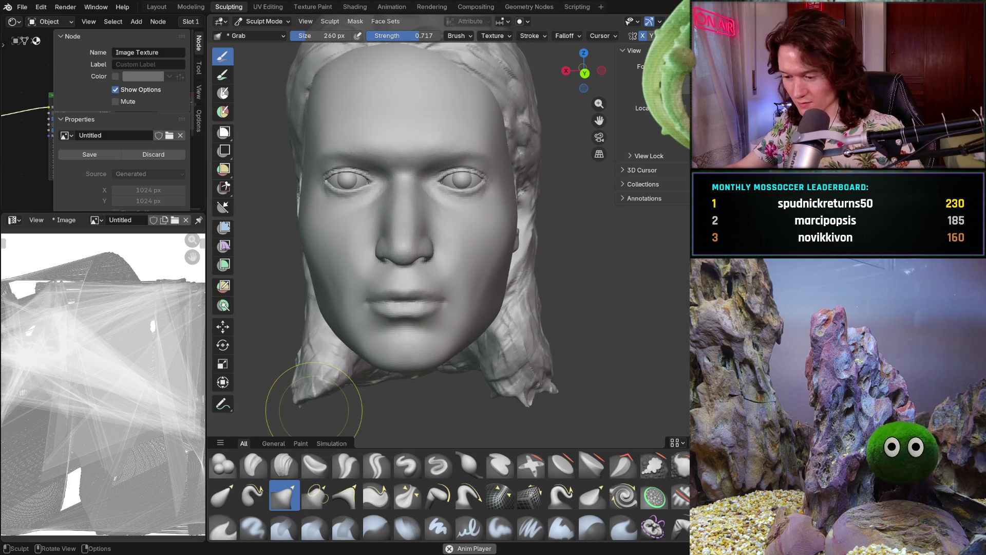
{"action": "mouse_move", "coordinate": [372, 404]}
{"action": "middle_mouse_down"}
{"action": "mouse_move", "coordinate": [368, 389]}
{"action": "mouse_move", "coordinate": [405, 352]}
{"action": "middle_mouse_up"}
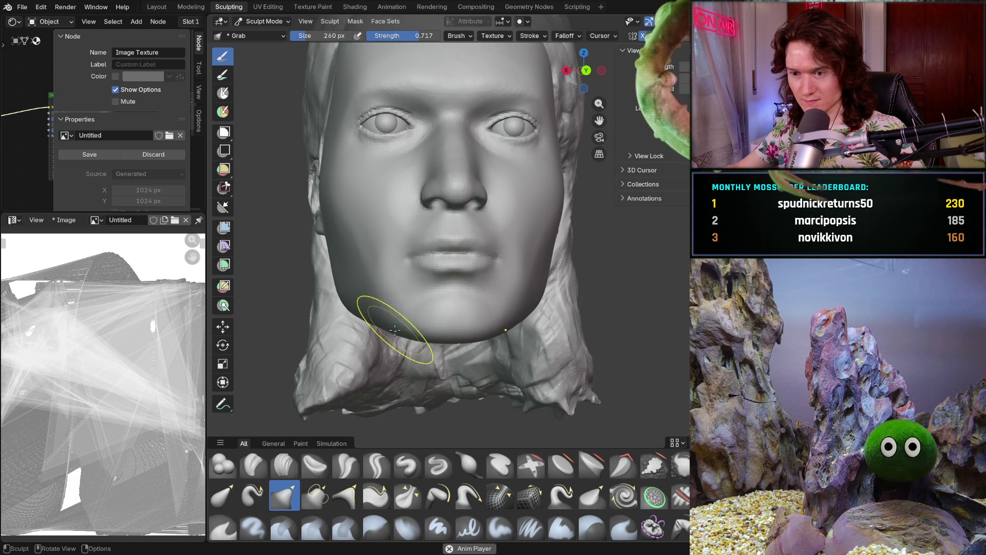
{"action": "middle_click_drag", "start_coordinate": [391, 332], "coordinate": [441, 341]}
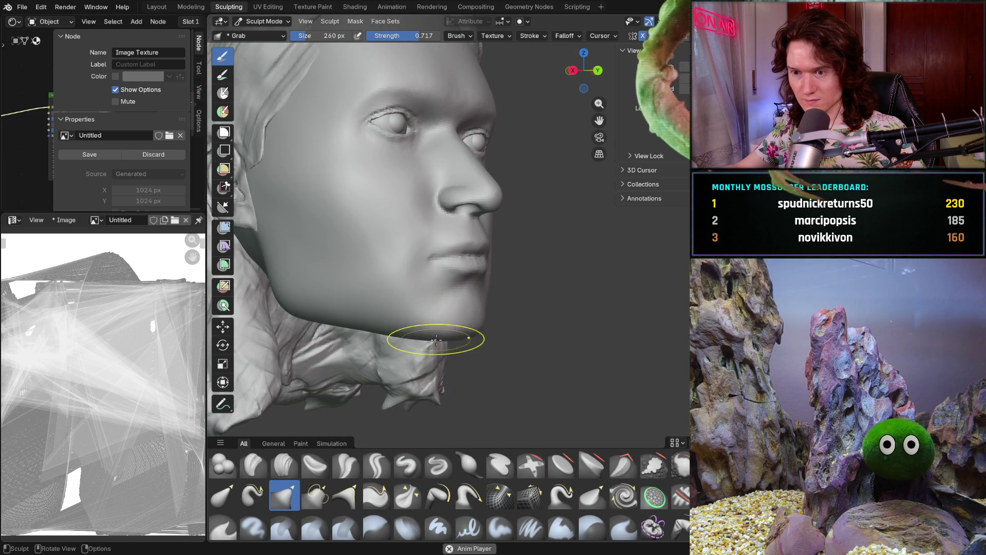
{"action": "mouse_move", "coordinate": [360, 324]}
{"action": "middle_mouse_down"}
{"action": "mouse_move", "coordinate": [401, 333]}
{"action": "mouse_move", "coordinate": [419, 363]}
{"action": "middle_mouse_up"}
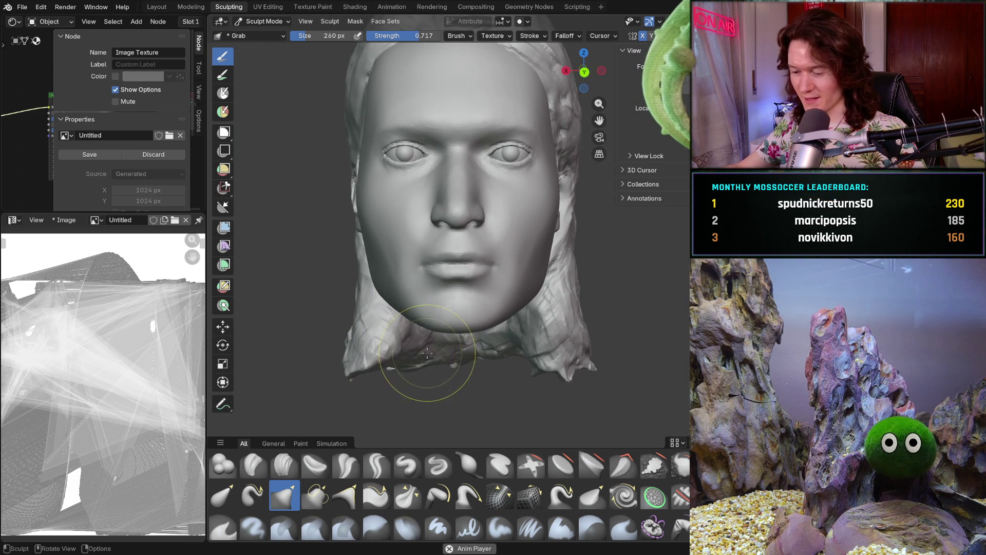
{"action": "scroll", "coordinate": [427, 329], "scroll_direction": "up", "scroll_amount": 2}
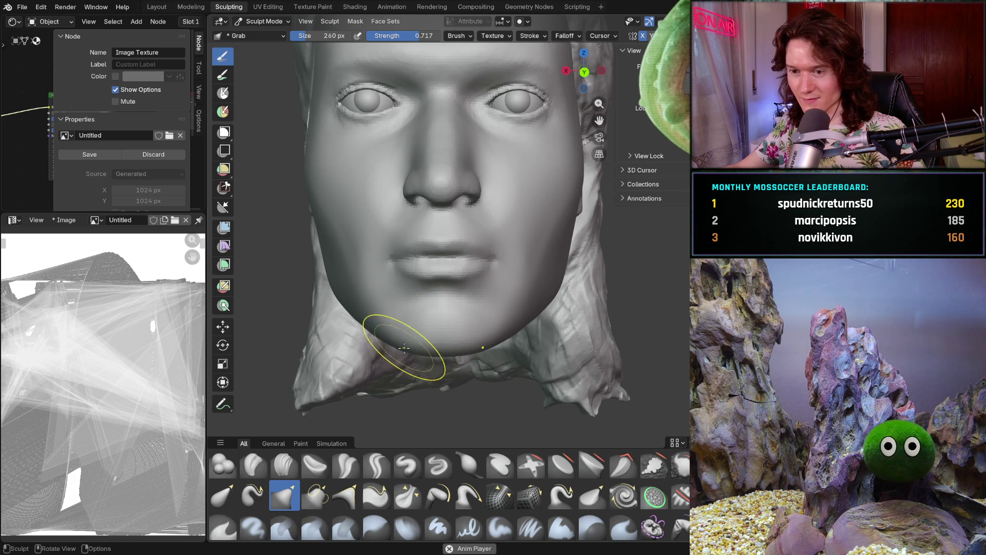
{"action": "mouse_move", "coordinate": [402, 368]}
{"action": "middle_mouse_down"}
{"action": "mouse_move", "coordinate": [463, 341]}
{"action": "mouse_move", "coordinate": [437, 324]}
{"action": "mouse_move", "coordinate": [462, 319]}
{"action": "mouse_move", "coordinate": [431, 331]}
{"action": "middle_mouse_up"}
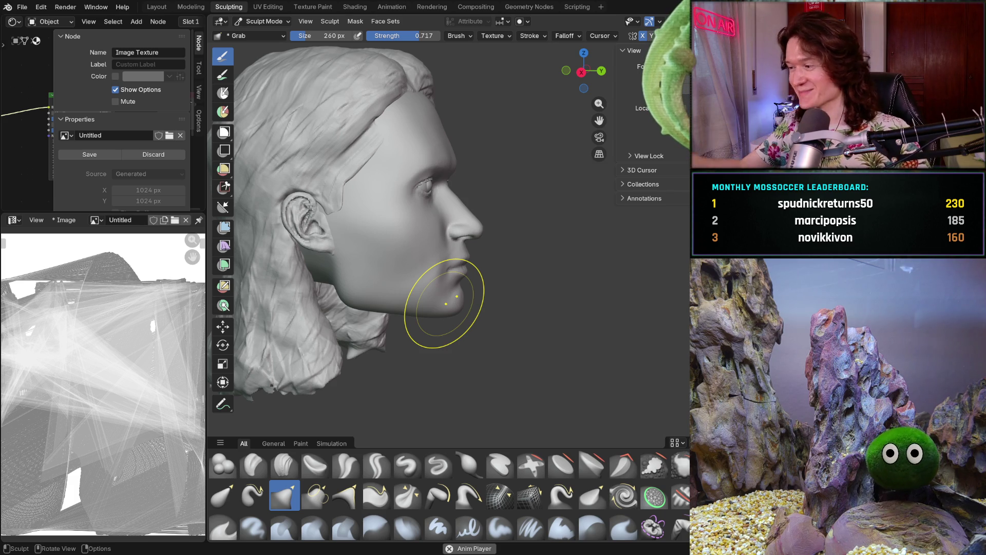
{"action": "mouse_move", "coordinate": [353, 317]}
{"action": "middle_mouse_down"}
{"action": "mouse_move", "coordinate": [421, 324]}
{"action": "mouse_move", "coordinate": [334, 308]}
{"action": "middle_mouse_up"}
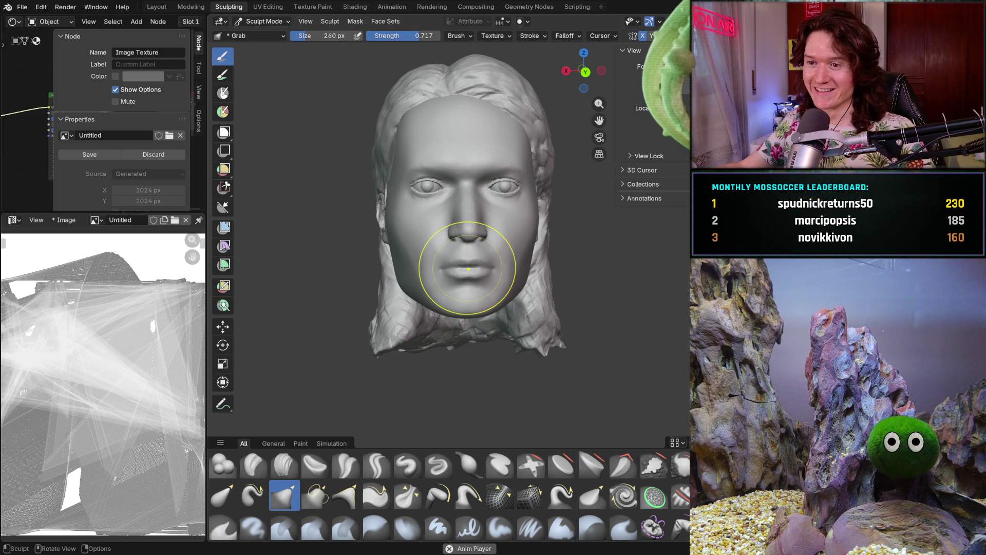
{"action": "mouse_move", "coordinate": [451, 264]}
{"action": "middle_mouse_down"}
{"action": "mouse_move", "coordinate": [478, 292]}
{"action": "mouse_move", "coordinate": [431, 303]}
{"action": "mouse_move", "coordinate": [467, 292]}
{"action": "mouse_move", "coordinate": [341, 286]}
{"action": "mouse_move", "coordinate": [422, 316]}
{"action": "mouse_move", "coordinate": [437, 355]}
{"action": "mouse_move", "coordinate": [299, 336]}
{"action": "mouse_move", "coordinate": [396, 326]}
{"action": "mouse_move", "coordinate": [606, 339]}
{"action": "mouse_move", "coordinate": [451, 352]}
{"action": "mouse_move", "coordinate": [603, 315]}
{"action": "mouse_move", "coordinate": [496, 312]}
{"action": "mouse_move", "coordinate": [451, 260]}
{"action": "mouse_move", "coordinate": [502, 271]}
{"action": "mouse_move", "coordinate": [418, 219]}
{"action": "mouse_move", "coordinate": [520, 319]}
{"action": "mouse_move", "coordinate": [396, 242]}
{"action": "middle_mouse_up"}
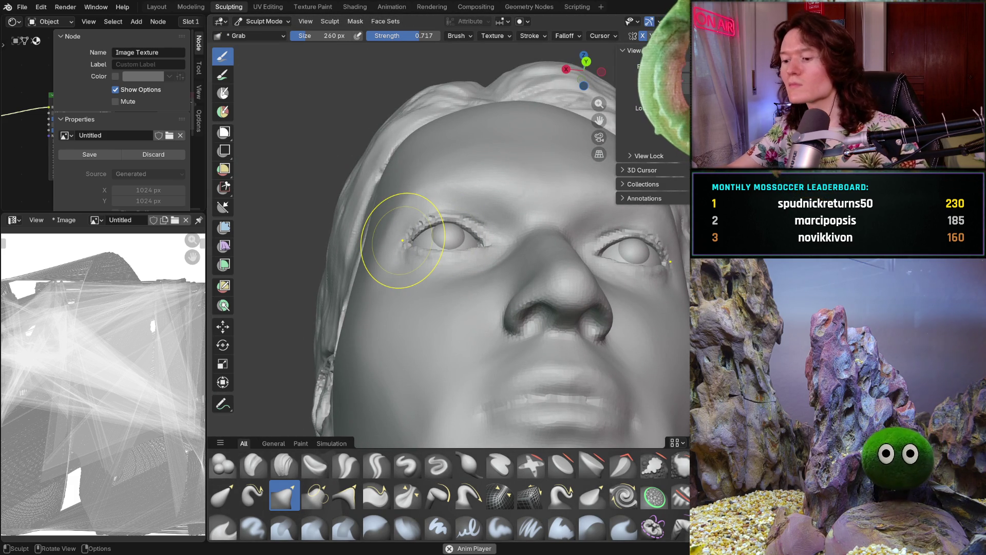
{"action": "mouse_move", "coordinate": [544, 341]}
{"action": "middle_mouse_down"}
{"action": "mouse_move", "coordinate": [510, 319]}
{"action": "mouse_move", "coordinate": [515, 360]}
{"action": "mouse_move", "coordinate": [485, 373]}
{"action": "mouse_move", "coordinate": [494, 366]}
{"action": "middle_mouse_up"}
{"action": "scroll", "coordinate": [494, 366], "scroll_direction": "down", "scroll_amount": 3}
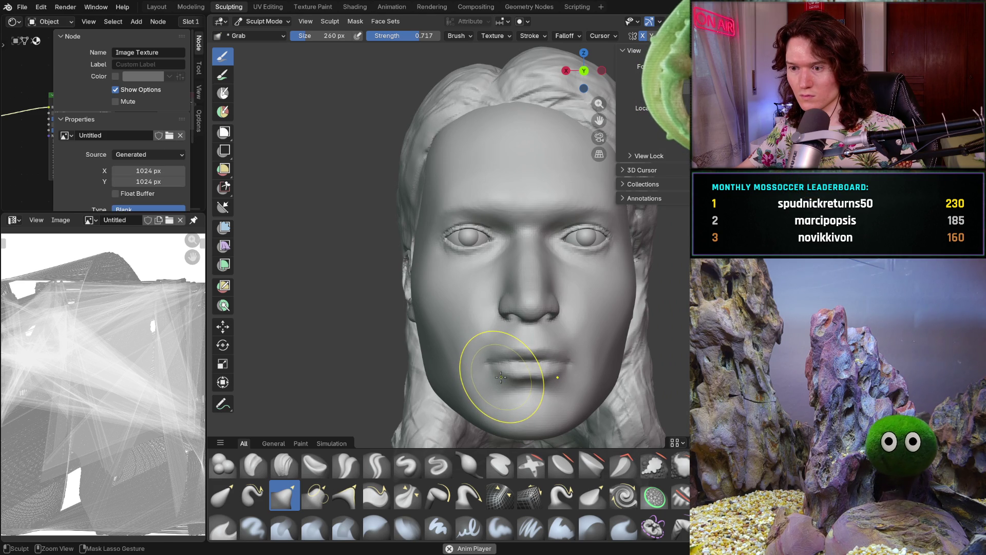
Orbit to the side profile, briefly showing the viewport overlays with mesh statistics before hiding them
{"action": "key", "text": "shift"}
{"action": "mouse_move", "coordinate": [469, 336]}
{"action": "middle_mouse_down"}
{"action": "mouse_move", "coordinate": [546, 352]}
{"action": "mouse_move", "coordinate": [522, 348]}
{"action": "mouse_move", "coordinate": [557, 319]}
{"action": "mouse_move", "coordinate": [534, 319]}
{"action": "mouse_move", "coordinate": [480, 369]}
{"action": "mouse_move", "coordinate": [510, 365]}
{"action": "mouse_move", "coordinate": [406, 328]}
{"action": "mouse_move", "coordinate": [411, 359]}
{"action": "mouse_move", "coordinate": [451, 367]}
{"action": "mouse_move", "coordinate": [464, 392]}
{"action": "mouse_move", "coordinate": [488, 363]}
{"action": "mouse_move", "coordinate": [589, 378]}
{"action": "mouse_move", "coordinate": [605, 363]}
{"action": "middle_mouse_up"}
{"action": "scroll", "coordinate": [457, 406], "scroll_direction": "up", "scroll_amount": 2}
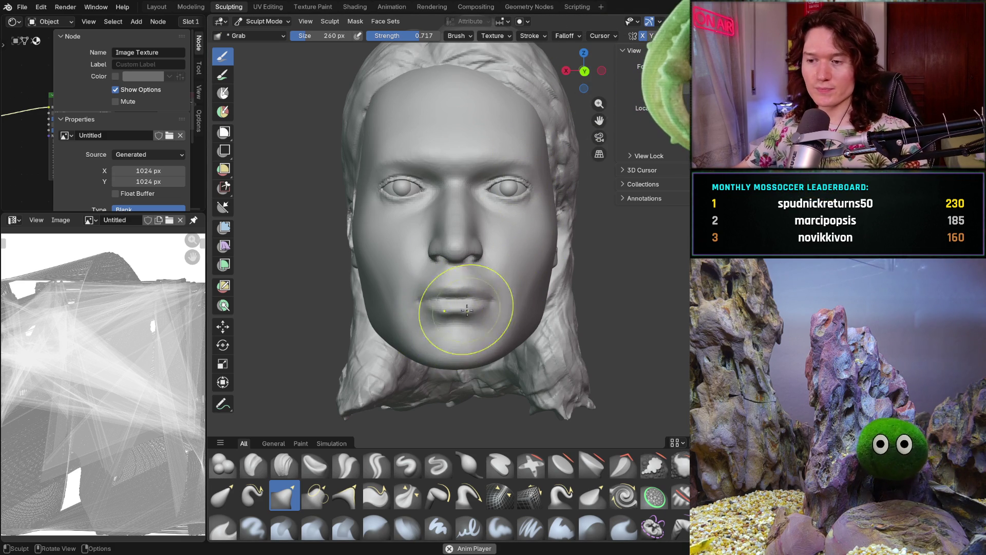
{"action": "middle_click_drag", "start_coordinate": [412, 339], "coordinate": [502, 346]}
{"action": "middle_click_drag", "start_coordinate": [319, 330], "coordinate": [465, 312]}
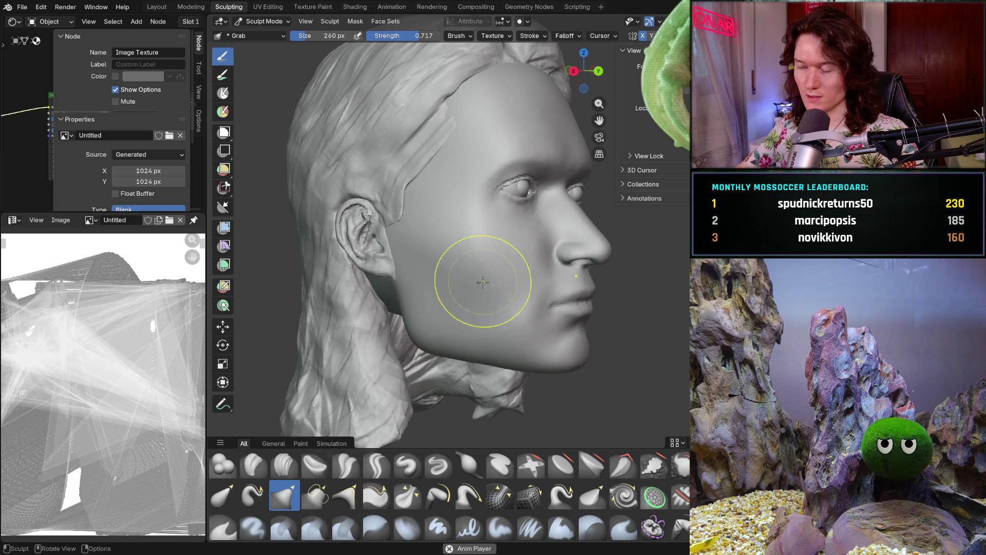
{"action": "key", "text": "shift+alt+z"}
{"action": "middle_click_drag", "start_coordinate": [529, 267], "coordinate": [362, 287]}
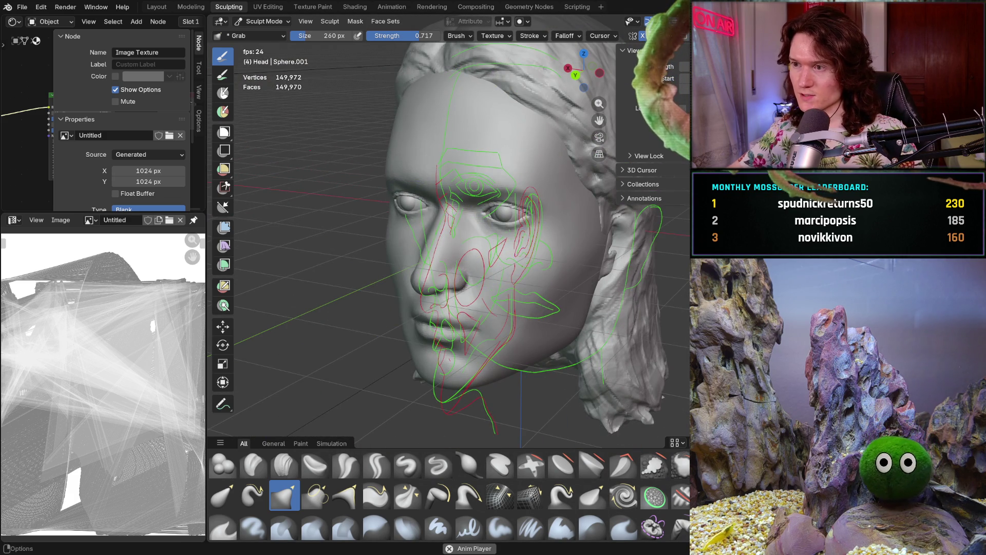
{"action": "key", "text": "shift+alt+z"}
Snap to an axis view close on the cheek and pick the Smooth brush at 214 px radius
{"action": "key", "text": "ctrl+KP_1"}
{"action": "scroll", "coordinate": [514, 328], "scroll_direction": "up", "scroll_amount": 3}
{"action": "mouse_move", "coordinate": [514, 327]}
{"action": "middle_mouse_down"}
{"action": "mouse_move", "coordinate": [495, 341]}
{"action": "mouse_move", "coordinate": [462, 342]}
{"action": "mouse_move", "coordinate": [453, 319]}
{"action": "middle_mouse_up"}
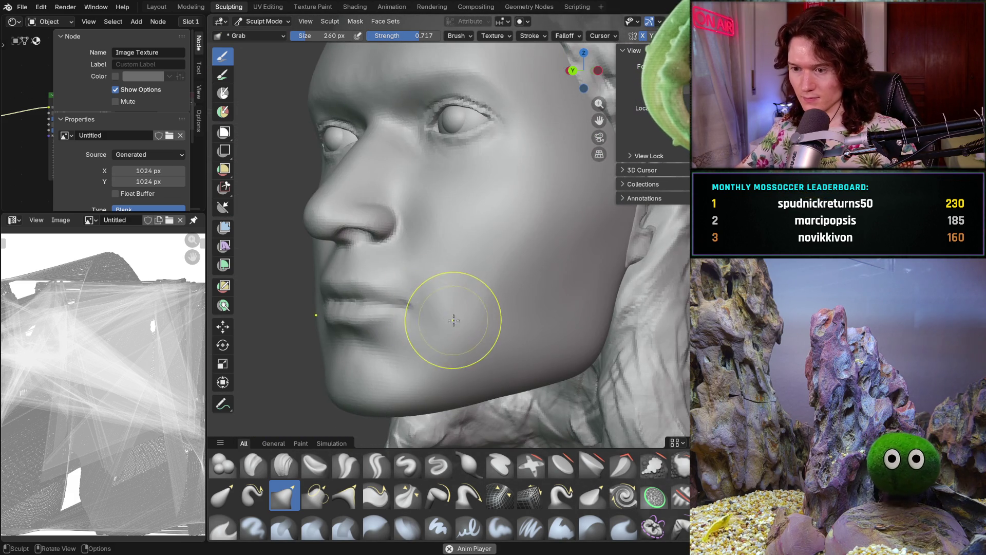
{"action": "key", "text": "s"}
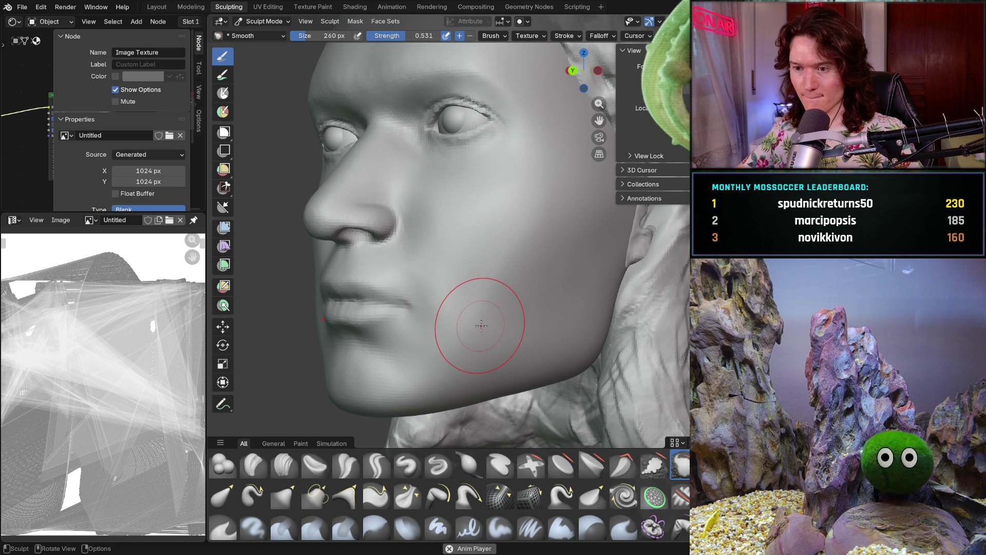
{"action": "key", "text": "f"}
{"action": "left_click", "coordinate": [461, 322]}
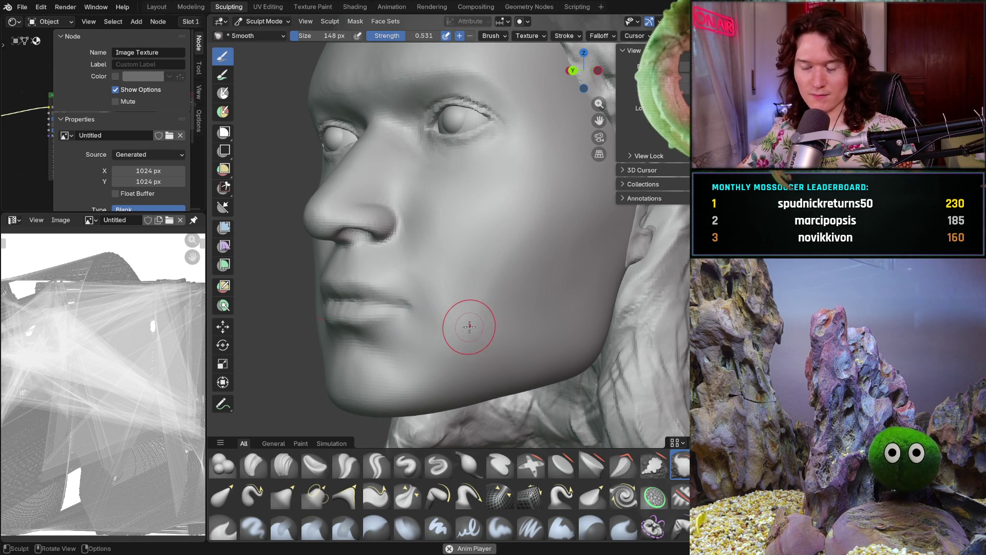
{"action": "key", "text": "f"}
{"action": "left_click", "coordinate": [481, 329]}
Set Smooth strength to 0.333 and smooth the cheek beside the mouth
{"action": "mouse_move", "coordinate": [481, 329]}
{"action": "middle_mouse_down"}
{"action": "mouse_move", "coordinate": [496, 339]}
{"action": "mouse_move", "coordinate": [471, 324]}
{"action": "middle_mouse_up"}
{"action": "scroll", "coordinate": [498, 275], "scroll_direction": "up", "scroll_amount": 8}
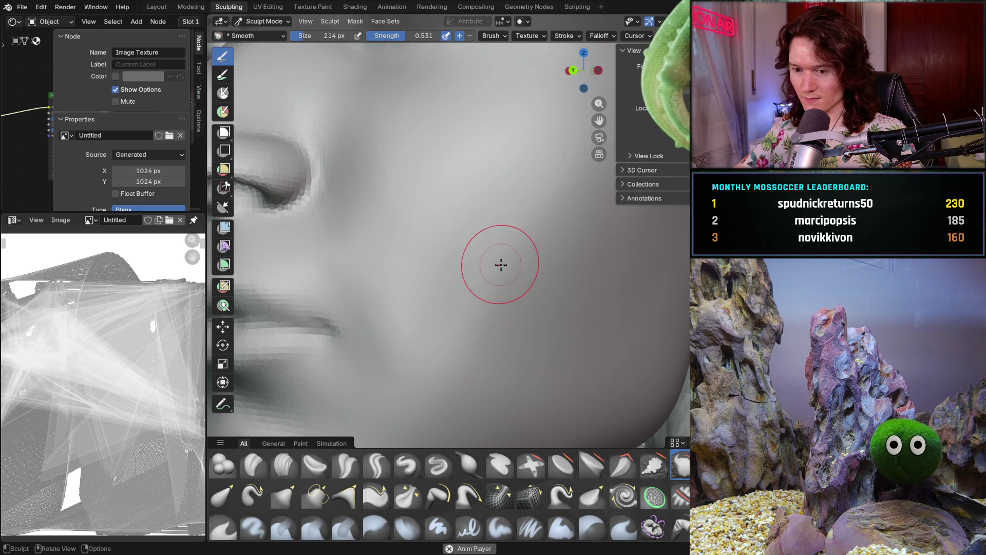
{"action": "key", "text": "shift+f"}
{"action": "left_click", "coordinate": [477, 289]}
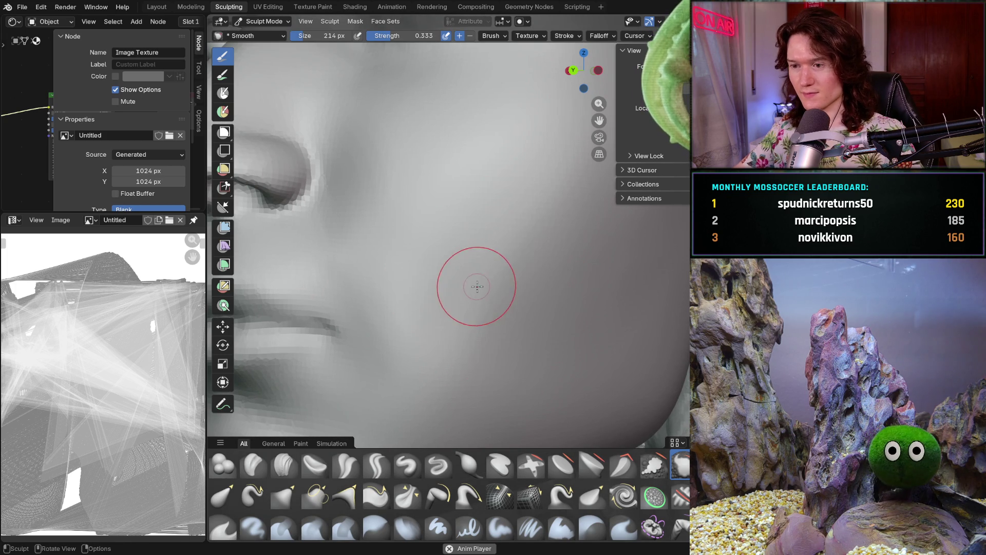
{"action": "left_click_drag", "start_coordinate": [471, 322], "coordinate": [464, 355]}
{"action": "middle_click_drag", "start_coordinate": [506, 272], "coordinate": [498, 281]}
{"action": "middle_click_drag", "start_coordinate": [474, 324], "coordinate": [474, 315]}
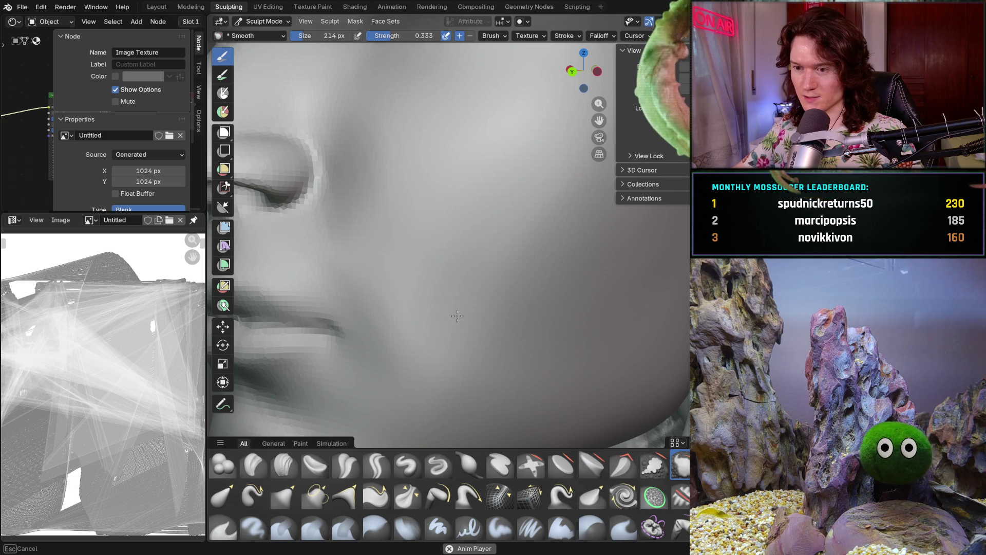
{"action": "middle_click_drag", "start_coordinate": [546, 293], "coordinate": [404, 330]}
Look around the nose and lips, then select the Clay Strips brush
{"action": "scroll", "coordinate": [403, 331], "scroll_direction": "down", "scroll_amount": 4}
{"action": "scroll", "coordinate": [427, 316], "scroll_direction": "up", "scroll_amount": 6}
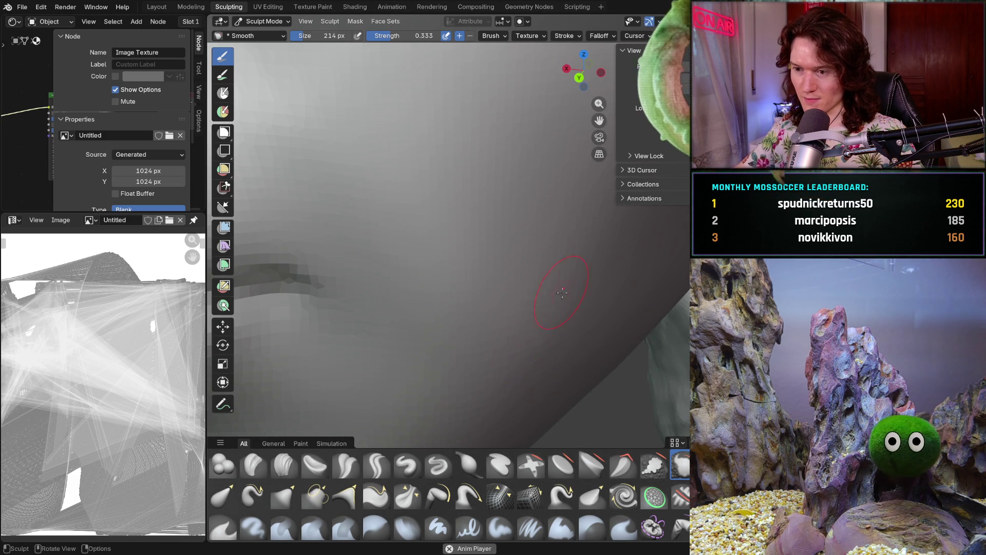
{"action": "scroll", "coordinate": [543, 320], "scroll_direction": "down", "scroll_amount": 3}
{"action": "scroll", "coordinate": [524, 326], "scroll_direction": "up", "scroll_amount": 5}
{"action": "mouse_move", "coordinate": [511, 331]}
{"action": "middle_mouse_down"}
{"action": "mouse_move", "coordinate": [502, 334]}
{"action": "mouse_move", "coordinate": [535, 347]}
{"action": "middle_mouse_up"}
{"action": "scroll", "coordinate": [502, 335], "scroll_direction": "down", "scroll_amount": 3}
{"action": "scroll", "coordinate": [488, 341], "scroll_direction": "up", "scroll_amount": 5}
{"action": "scroll", "coordinate": [519, 328], "scroll_direction": "up", "scroll_amount": 4}
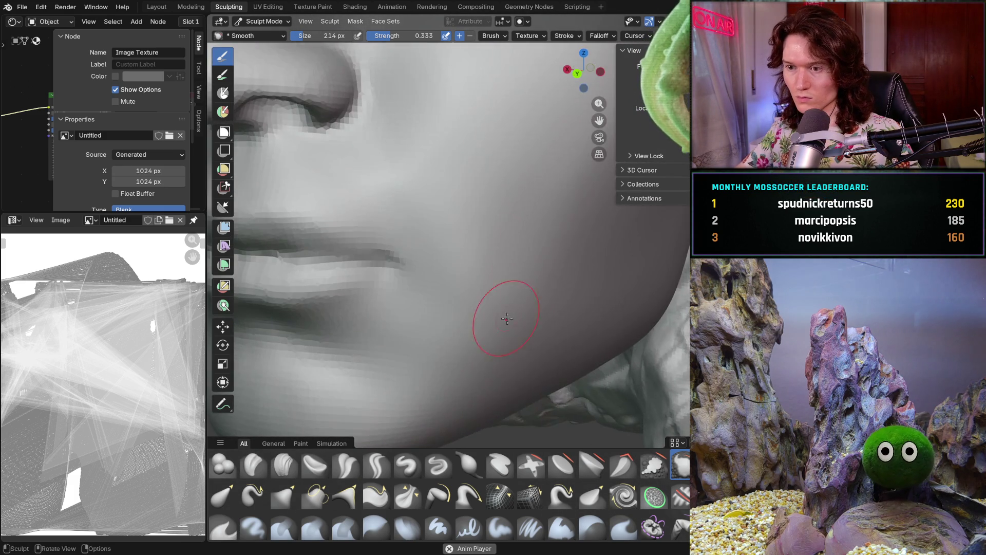
{"action": "scroll", "coordinate": [516, 317], "scroll_direction": "down", "scroll_amount": 4}
{"action": "mouse_move", "coordinate": [516, 317]}
{"action": "middle_mouse_down"}
{"action": "mouse_move", "coordinate": [535, 313]}
{"action": "mouse_move", "coordinate": [531, 326]}
{"action": "mouse_move", "coordinate": [517, 314]}
{"action": "middle_mouse_up"}
{"action": "left_click", "coordinate": [284, 465]}
{"action": "scroll", "coordinate": [520, 309], "scroll_direction": "up", "scroll_amount": 2}
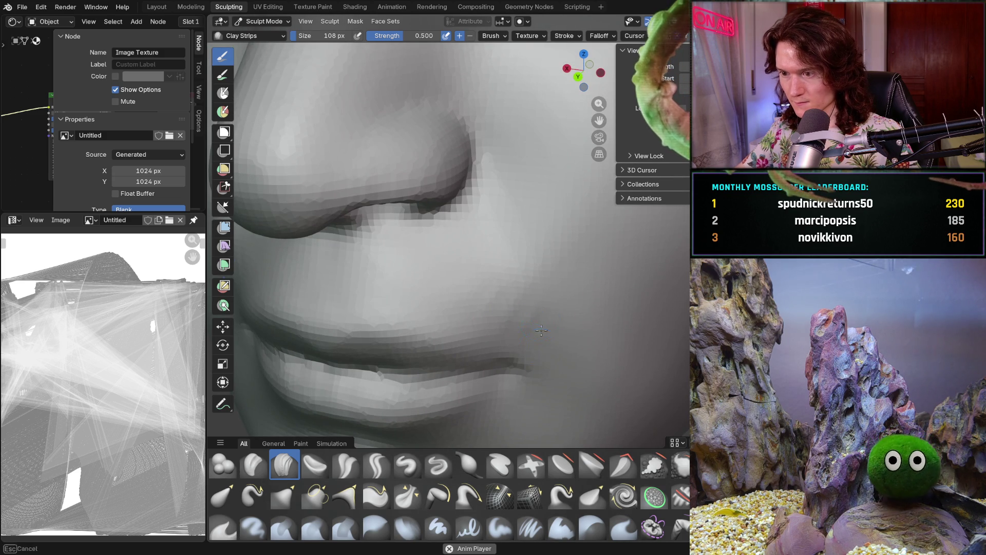
Lay Clay Strips strokes on the cheek beside the mouth and near the lip corner
{"action": "left_click_drag", "start_coordinate": [522, 283], "coordinate": [534, 294]}
{"action": "mouse_move", "coordinate": [547, 346]}
{"action": "middle_mouse_down"}
{"action": "mouse_move", "coordinate": [550, 282]}
{"action": "mouse_move", "coordinate": [601, 297]}
{"action": "mouse_move", "coordinate": [594, 316]}
{"action": "middle_mouse_up"}
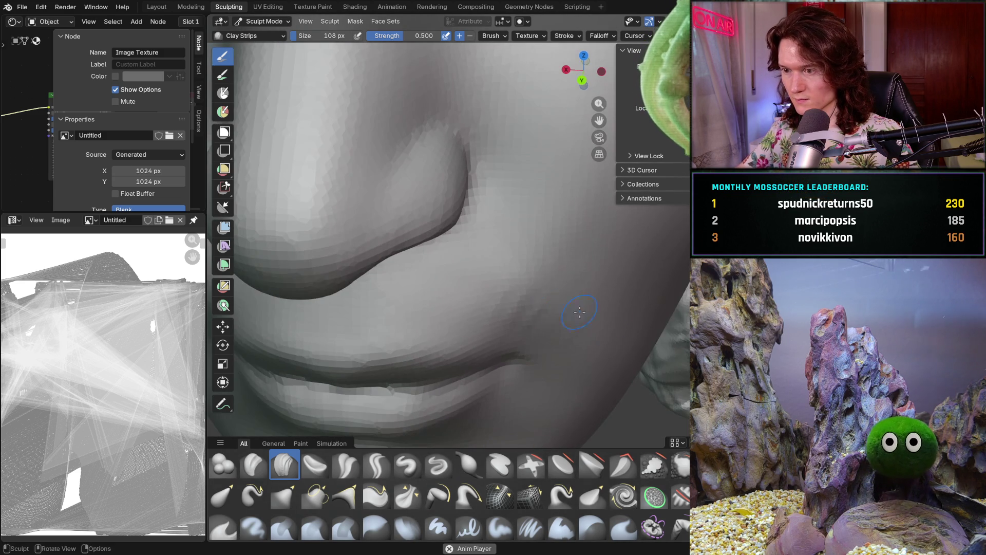
{"action": "left_click_drag", "start_coordinate": [556, 289], "coordinate": [569, 338]}
{"action": "middle_click_drag", "start_coordinate": [569, 338], "coordinate": [568, 292]}
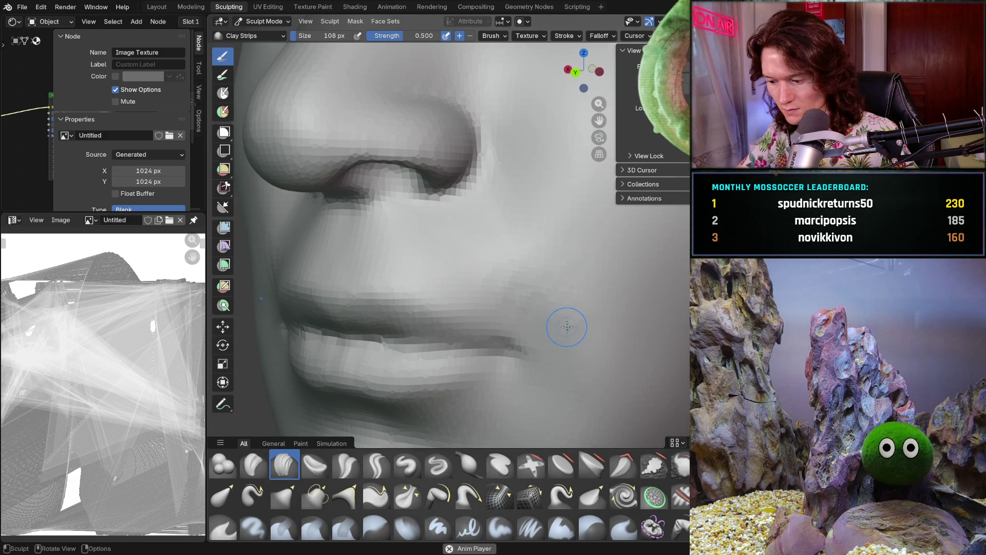
{"action": "mouse_move", "coordinate": [555, 315]}
{"action": "left_mouse_down"}
{"action": "mouse_move", "coordinate": [519, 334]}
{"action": "mouse_move", "coordinate": [516, 323]}
{"action": "left_mouse_up"}
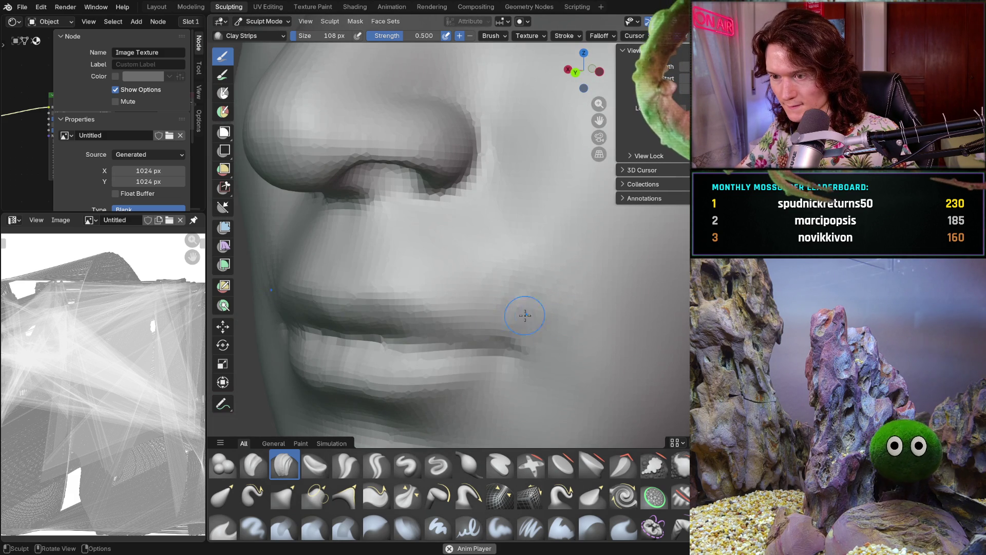
{"action": "mouse_move", "coordinate": [536, 319]}
{"action": "middle_mouse_down"}
{"action": "mouse_move", "coordinate": [506, 308]}
{"action": "mouse_move", "coordinate": [513, 322]}
{"action": "mouse_move", "coordinate": [509, 297]}
{"action": "middle_mouse_up"}
{"action": "mouse_move", "coordinate": [451, 284]}
{"action": "middle_mouse_down"}
{"action": "mouse_move", "coordinate": [517, 272]}
{"action": "mouse_move", "coordinate": [513, 326]}
{"action": "mouse_move", "coordinate": [520, 308]}
{"action": "mouse_move", "coordinate": [500, 255]}
{"action": "mouse_move", "coordinate": [519, 286]}
{"action": "mouse_move", "coordinate": [510, 268]}
{"action": "mouse_move", "coordinate": [563, 301]}
{"action": "middle_mouse_up"}
{"action": "mouse_move", "coordinate": [576, 337]}
{"action": "middle_mouse_down"}
{"action": "mouse_move", "coordinate": [590, 321]}
{"action": "mouse_move", "coordinate": [575, 379]}
{"action": "mouse_move", "coordinate": [611, 399]}
{"action": "middle_mouse_up"}
{"action": "scroll", "coordinate": [593, 318], "scroll_direction": "up", "scroll_amount": 5}
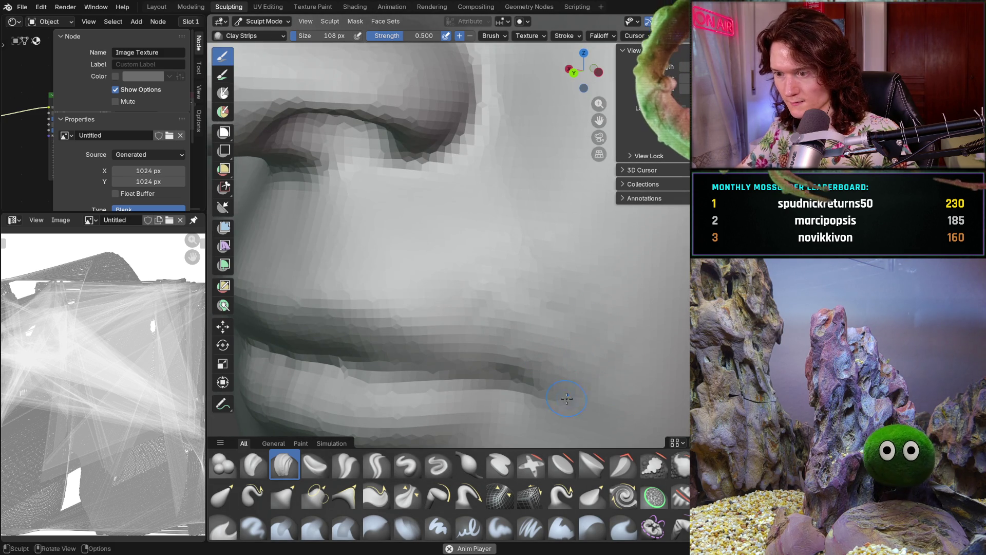
{"action": "scroll", "coordinate": [584, 360], "scroll_direction": "down", "scroll_amount": 5}
{"action": "mouse_move", "coordinate": [585, 355]}
{"action": "middle_mouse_down"}
{"action": "mouse_move", "coordinate": [606, 328]}
{"action": "mouse_move", "coordinate": [523, 375]}
{"action": "mouse_move", "coordinate": [504, 340]}
{"action": "middle_mouse_up"}
{"action": "scroll", "coordinate": [495, 334], "scroll_direction": "up", "scroll_amount": 4}
Switch to the Grab brush and view the head from below and three-quarter angles
{"action": "key", "text": "g"}
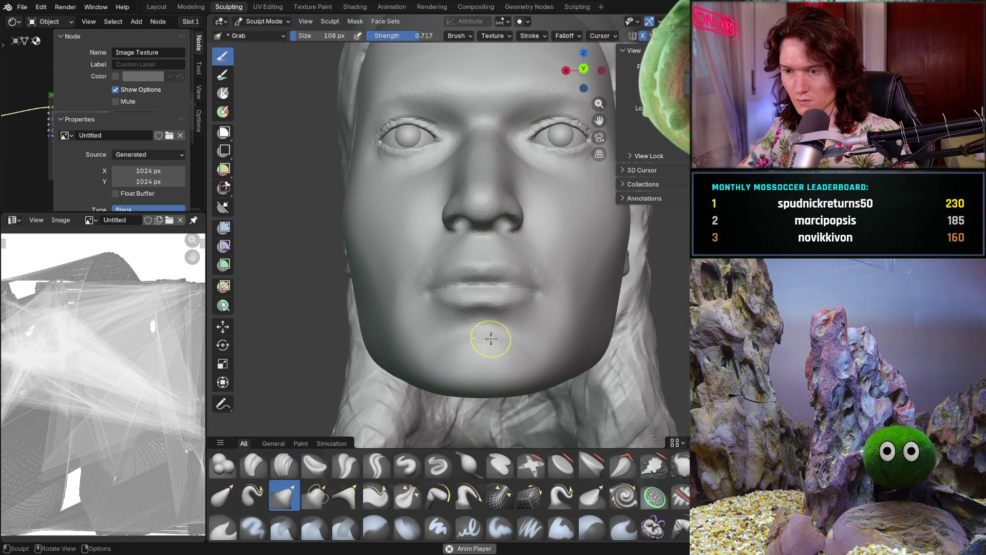
{"action": "scroll", "coordinate": [489, 346], "scroll_direction": "up", "scroll_amount": 3}
{"action": "middle_click_drag", "start_coordinate": [456, 325], "coordinate": [450, 347]}
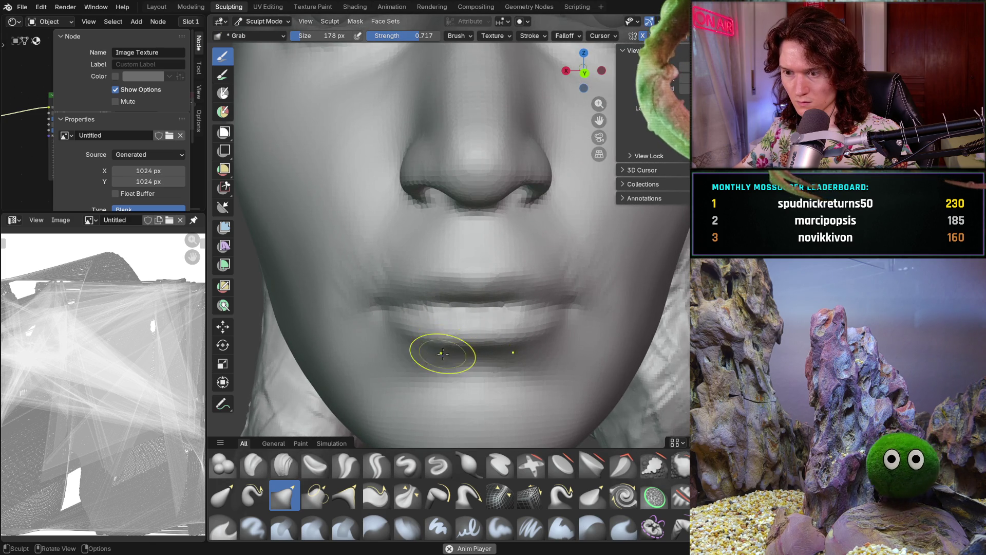
{"action": "scroll", "coordinate": [444, 351], "scroll_direction": "down", "scroll_amount": 4}
{"action": "mouse_move", "coordinate": [444, 350]}
{"action": "middle_mouse_down"}
{"action": "mouse_move", "coordinate": [438, 364]}
{"action": "mouse_move", "coordinate": [535, 298]}
{"action": "mouse_move", "coordinate": [581, 293]}
{"action": "mouse_move", "coordinate": [502, 346]}
{"action": "middle_mouse_up"}
{"action": "scroll", "coordinate": [438, 365], "scroll_direction": "up", "scroll_amount": 2}
{"action": "scroll", "coordinate": [562, 315], "scroll_direction": "up", "scroll_amount": 4}
Switch to the Smooth brush, look over the face, then choose Clay Strips
{"action": "key", "text": "shift+s"}
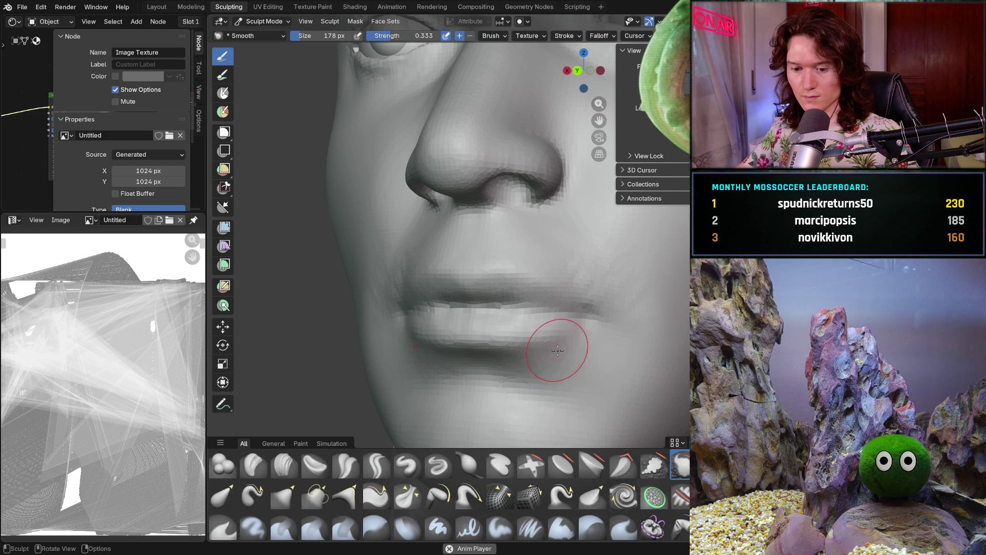
{"action": "scroll", "coordinate": [555, 352], "scroll_direction": "up", "scroll_amount": 4}
{"action": "scroll", "coordinate": [493, 348], "scroll_direction": "up", "scroll_amount": 4}
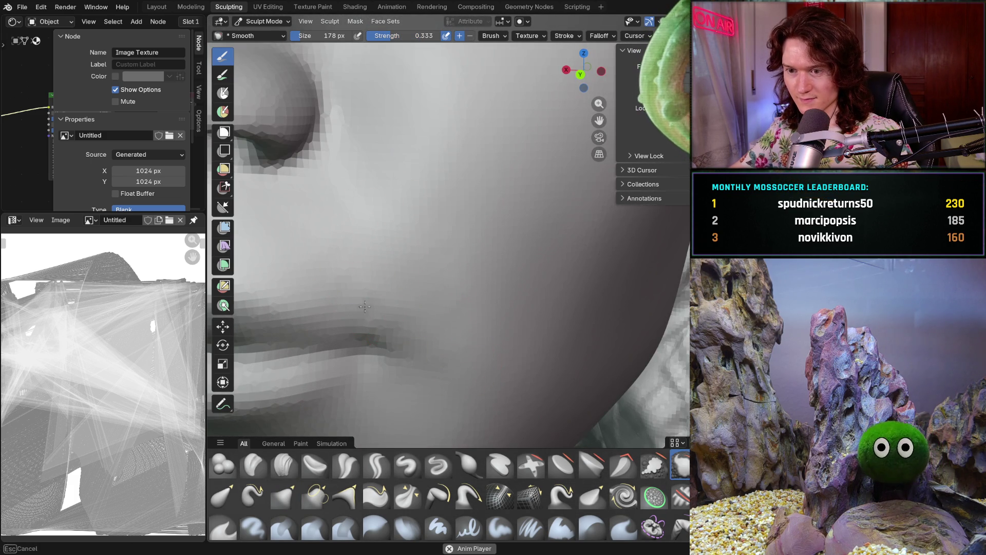
{"action": "middle_click_drag", "start_coordinate": [417, 313], "coordinate": [462, 331]}
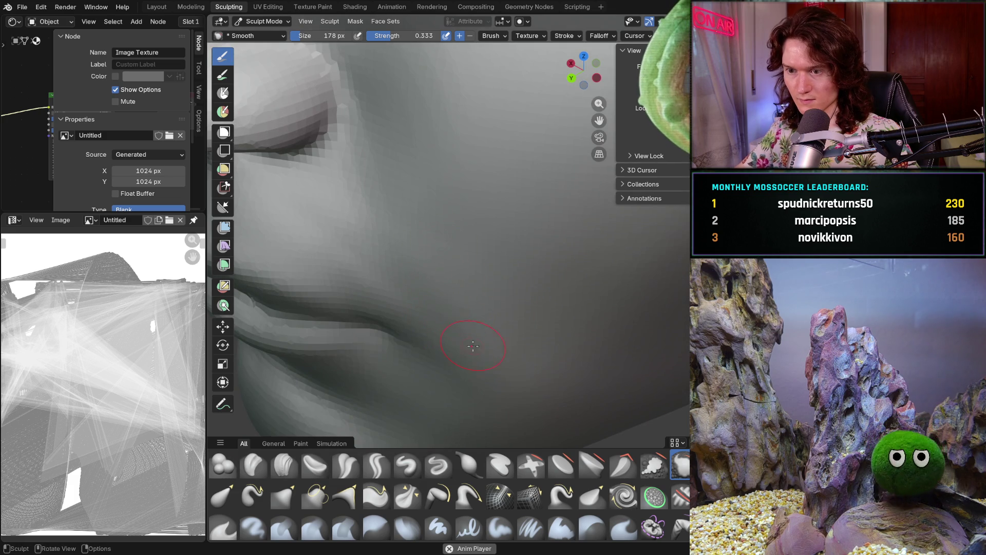
{"action": "scroll", "coordinate": [473, 293], "scroll_direction": "down", "scroll_amount": 3}
{"action": "mouse_move", "coordinate": [385, 286]}
{"action": "middle_mouse_down"}
{"action": "mouse_move", "coordinate": [564, 349]}
{"action": "mouse_move", "coordinate": [424, 282]}
{"action": "mouse_move", "coordinate": [418, 261]}
{"action": "middle_mouse_up"}
{"action": "scroll", "coordinate": [473, 317], "scroll_direction": "up", "scroll_amount": 4}
{"action": "scroll", "coordinate": [447, 315], "scroll_direction": "down", "scroll_amount": 4}
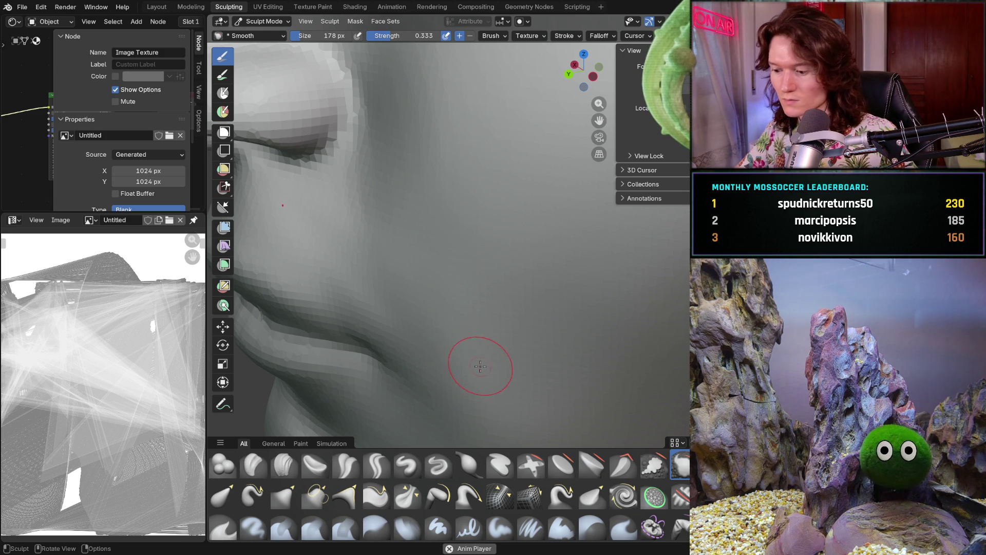
{"action": "scroll", "coordinate": [473, 331], "scroll_direction": "up", "scroll_amount": 5}
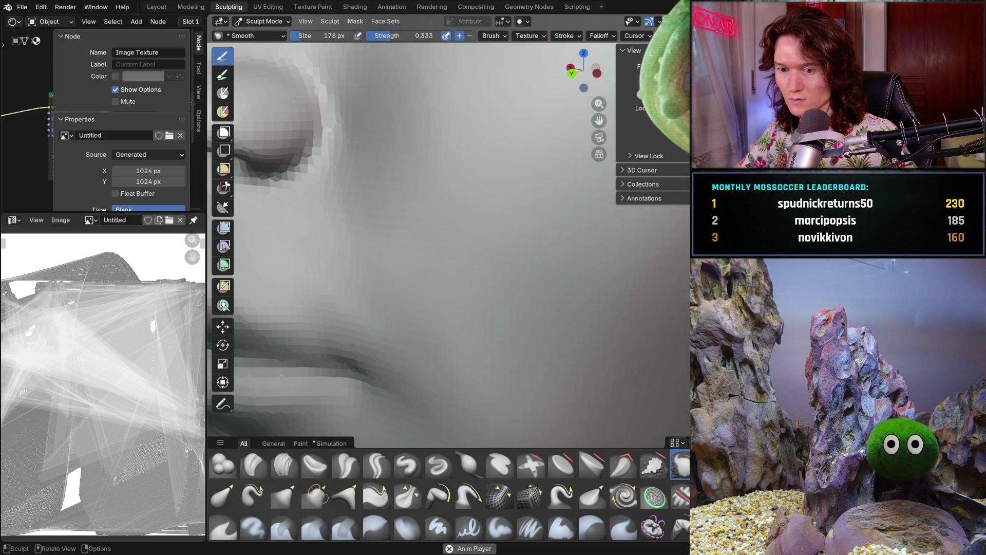
{"action": "left_click", "coordinate": [284, 465]}
{"action": "mouse_move", "coordinate": [349, 308]}
{"action": "middle_mouse_down"}
{"action": "mouse_move", "coordinate": [359, 264]}
{"action": "mouse_move", "coordinate": [345, 199]}
{"action": "middle_mouse_up"}
Resize Clay Strips to 154 px and add clay to the lower cheek
{"action": "key", "text": "f"}
{"action": "left_click", "coordinate": [362, 272]}
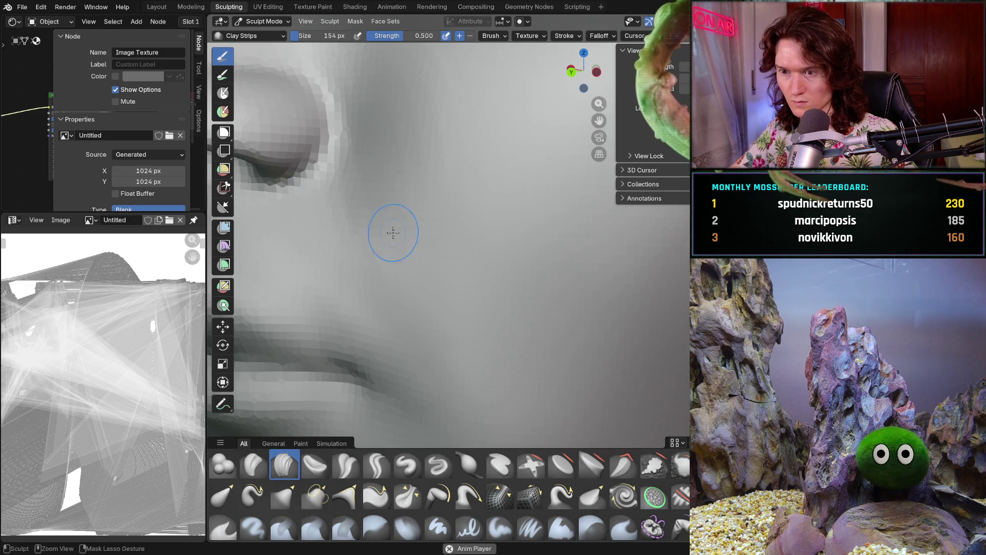
{"action": "middle_click_drag", "start_coordinate": [399, 264], "coordinate": [403, 212]}
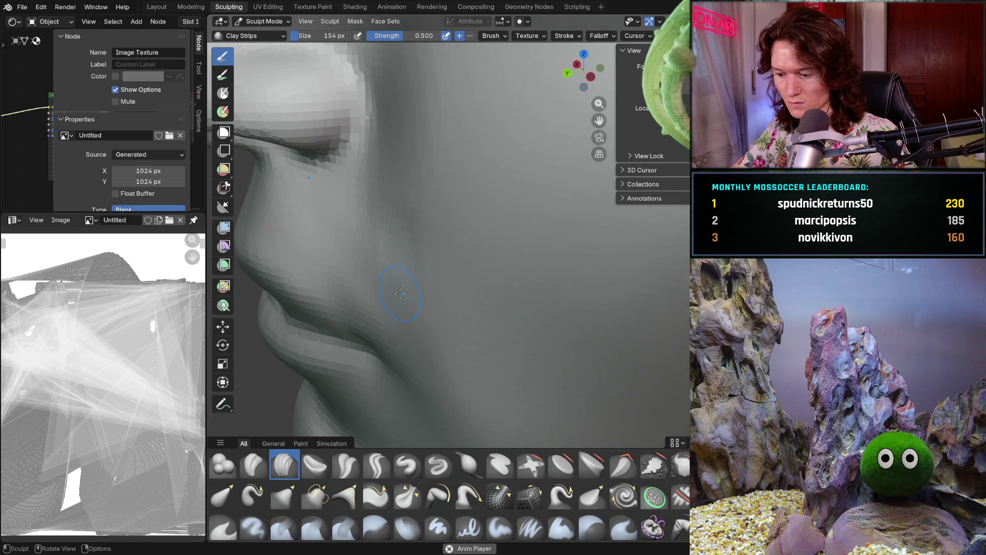
{"action": "middle_click_drag", "start_coordinate": [400, 292], "coordinate": [397, 295]}
{"action": "scroll", "coordinate": [397, 295], "scroll_direction": "up", "scroll_amount": 2}
{"action": "mouse_move", "coordinate": [421, 371]}
{"action": "left_mouse_down"}
{"action": "mouse_move", "coordinate": [429, 345]}
{"action": "mouse_move", "coordinate": [426, 379]}
{"action": "left_mouse_up"}
{"action": "middle_click_drag", "start_coordinate": [469, 348], "coordinate": [461, 433]}
{"action": "middle_click_drag", "start_coordinate": [463, 360], "coordinate": [429, 281]}
Lay several Clay Strips strokes across the chin and along the jaw
{"action": "left_click_drag", "start_coordinate": [428, 281], "coordinate": [434, 310]}
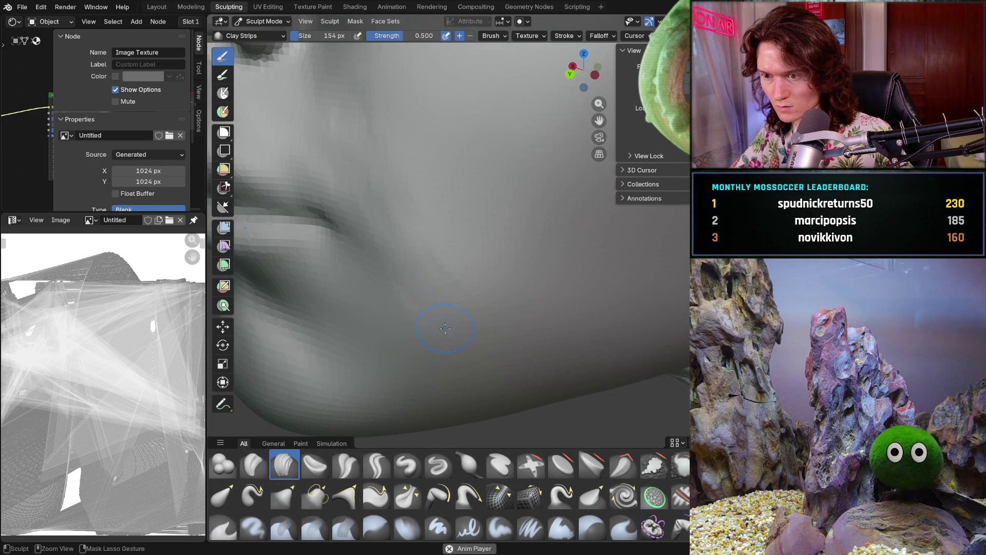
{"action": "left_click_drag", "start_coordinate": [431, 259], "coordinate": [471, 246]}
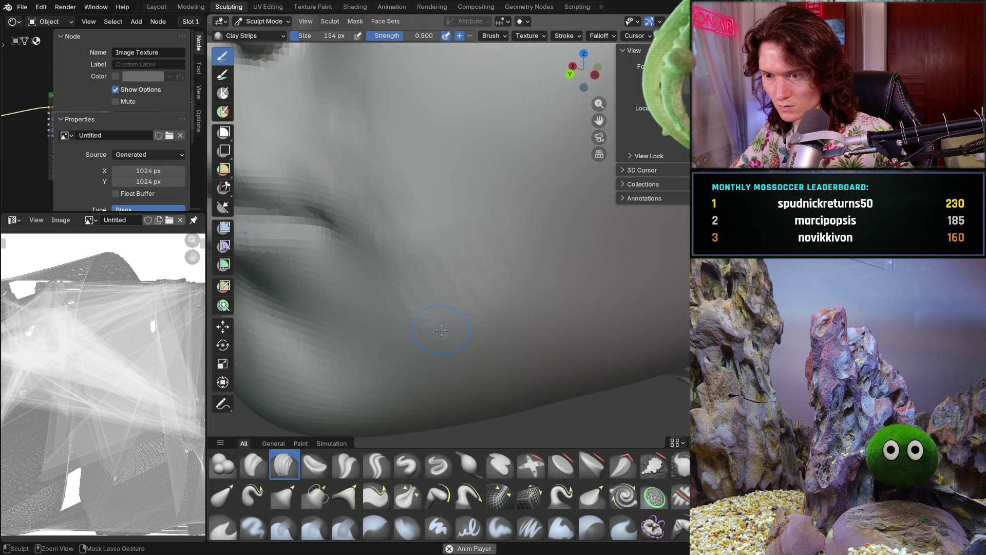
{"action": "left_click_drag", "start_coordinate": [446, 343], "coordinate": [471, 352]}
{"action": "middle_click_drag", "start_coordinate": [446, 263], "coordinate": [375, 257]}
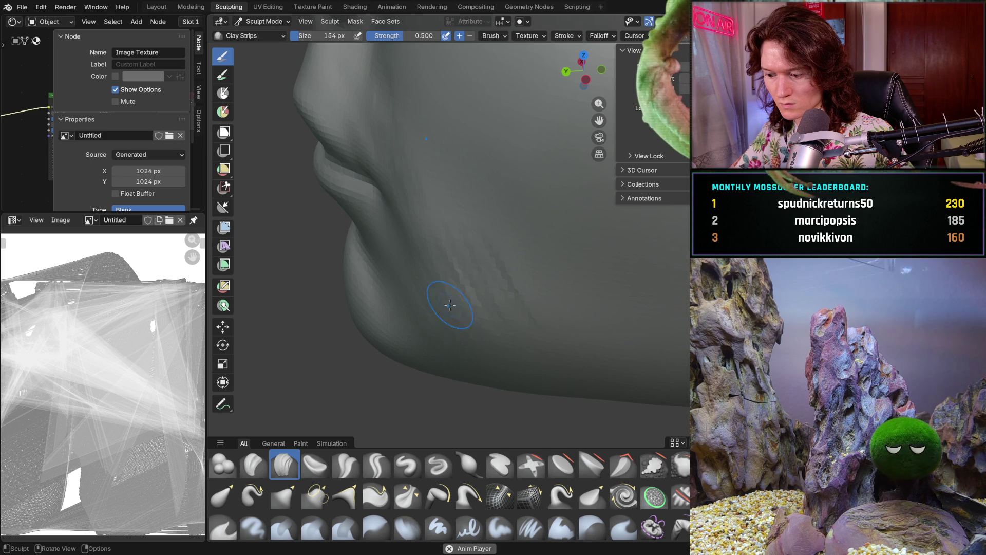
{"action": "left_click_drag", "start_coordinate": [437, 298], "coordinate": [413, 285]}
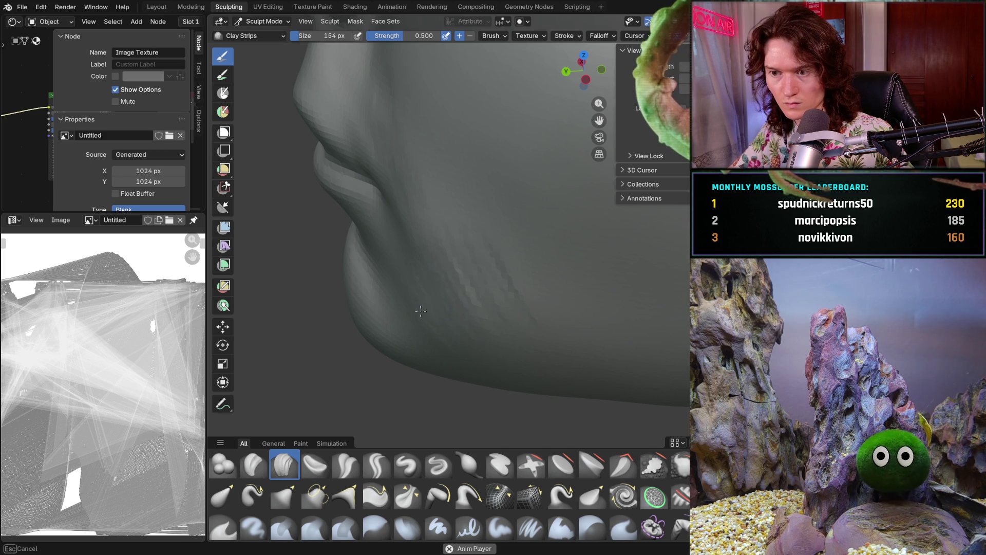
{"action": "middle_click_drag", "start_coordinate": [443, 302], "coordinate": [454, 352]}
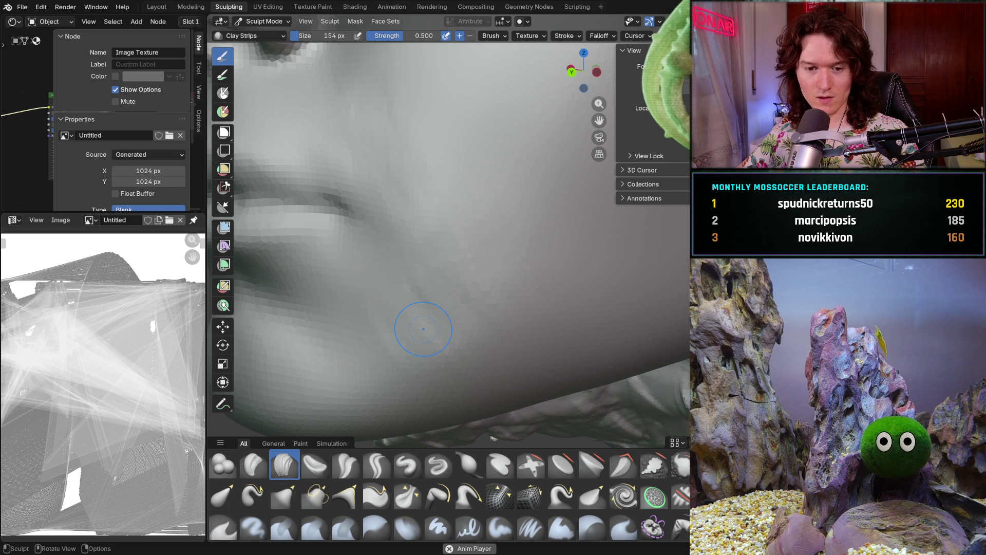
Orbit and zoom around the chin and mouth to check the added volume
{"action": "mouse_move", "coordinate": [430, 337]}
{"action": "middle_mouse_down"}
{"action": "mouse_move", "coordinate": [407, 387]}
{"action": "mouse_move", "coordinate": [374, 338]}
{"action": "middle_mouse_up"}
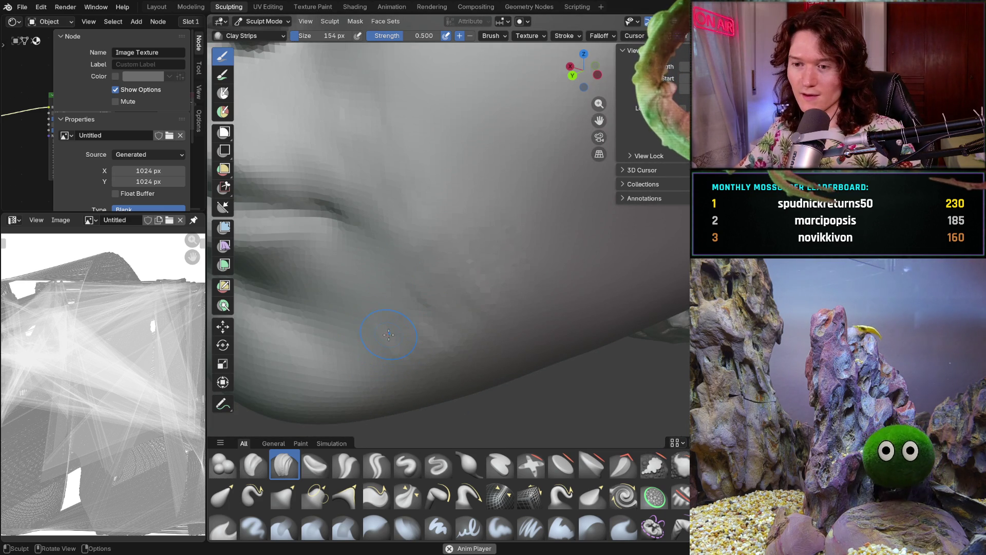
{"action": "scroll", "coordinate": [388, 365], "scroll_direction": "down", "scroll_amount": 3}
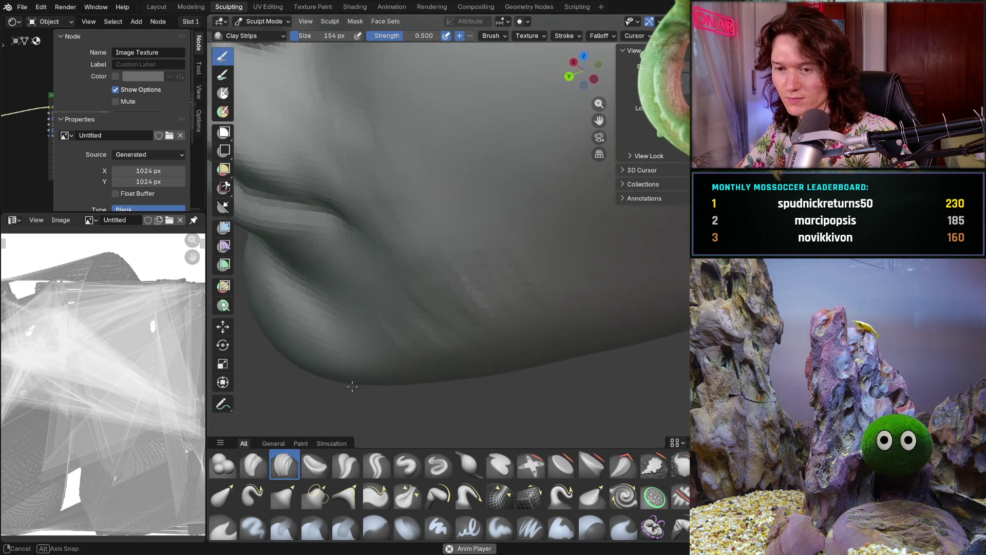
{"action": "mouse_move", "coordinate": [390, 362]}
{"action": "middle_mouse_down"}
{"action": "mouse_move", "coordinate": [404, 359]}
{"action": "mouse_move", "coordinate": [396, 363]}
{"action": "mouse_move", "coordinate": [431, 315]}
{"action": "middle_mouse_up"}
{"action": "scroll", "coordinate": [432, 315], "scroll_direction": "up", "scroll_amount": 3}
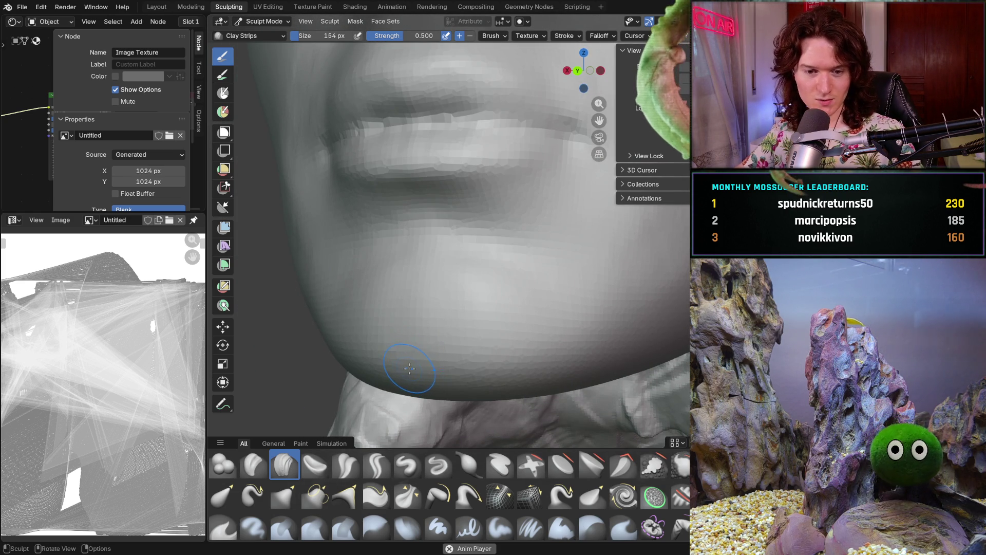
{"action": "mouse_move", "coordinate": [429, 346]}
{"action": "middle_mouse_down"}
{"action": "mouse_move", "coordinate": [425, 325]}
{"action": "mouse_move", "coordinate": [437, 383]}
{"action": "mouse_move", "coordinate": [422, 403]}
{"action": "mouse_move", "coordinate": [441, 389]}
{"action": "middle_mouse_up"}
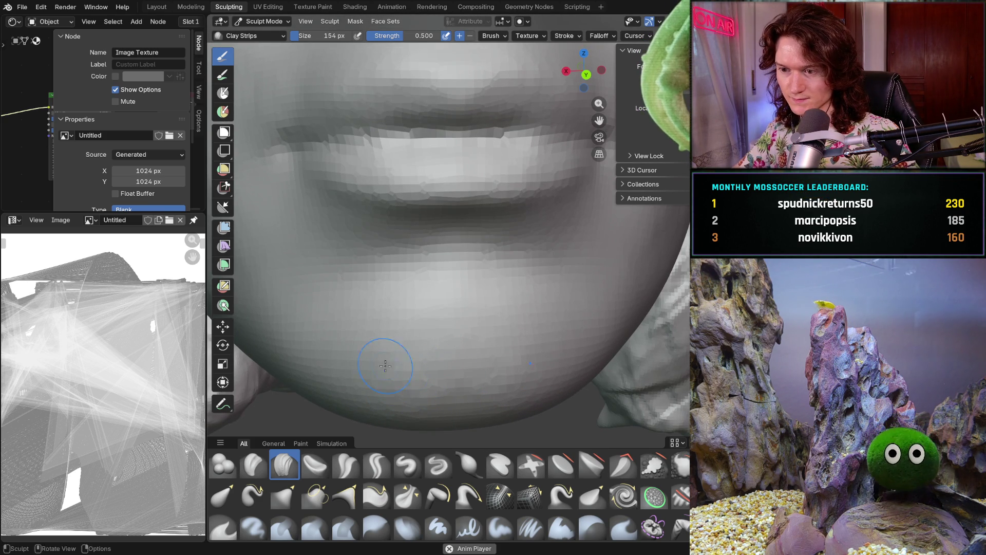
{"action": "mouse_move", "coordinate": [431, 368]}
{"action": "middle_mouse_down"}
{"action": "mouse_move", "coordinate": [403, 352]}
{"action": "mouse_move", "coordinate": [465, 364]}
{"action": "mouse_move", "coordinate": [471, 389]}
{"action": "mouse_move", "coordinate": [401, 359]}
{"action": "mouse_move", "coordinate": [425, 379]}
{"action": "mouse_move", "coordinate": [463, 352]}
{"action": "mouse_move", "coordinate": [537, 379]}
{"action": "mouse_move", "coordinate": [509, 375]}
{"action": "mouse_move", "coordinate": [469, 425]}
{"action": "mouse_move", "coordinate": [447, 414]}
{"action": "mouse_move", "coordinate": [444, 344]}
{"action": "mouse_move", "coordinate": [489, 298]}
{"action": "mouse_move", "coordinate": [480, 264]}
{"action": "middle_mouse_up"}
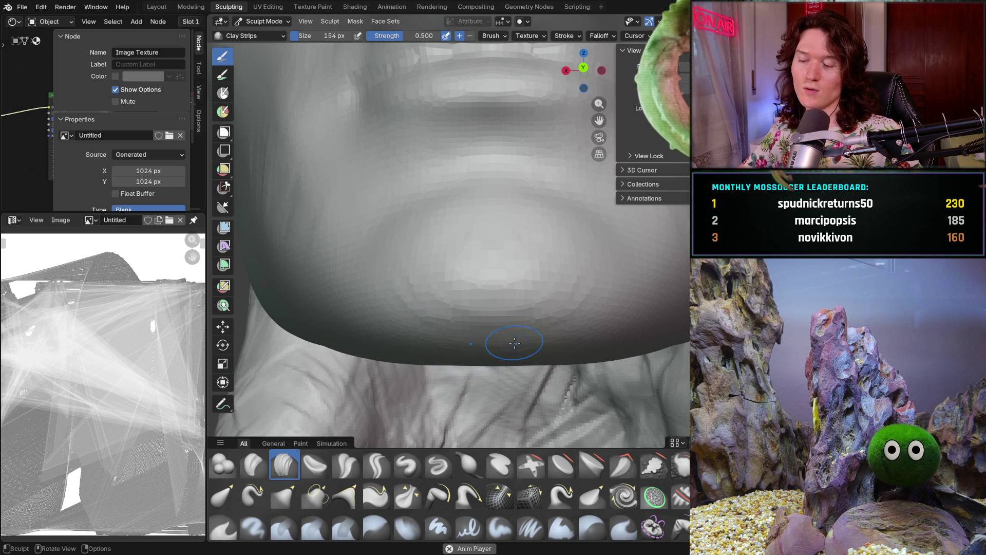
{"action": "mouse_move", "coordinate": [503, 344]}
{"action": "middle_mouse_down"}
{"action": "mouse_move", "coordinate": [487, 385]}
{"action": "mouse_move", "coordinate": [480, 358]}
{"action": "middle_mouse_up"}
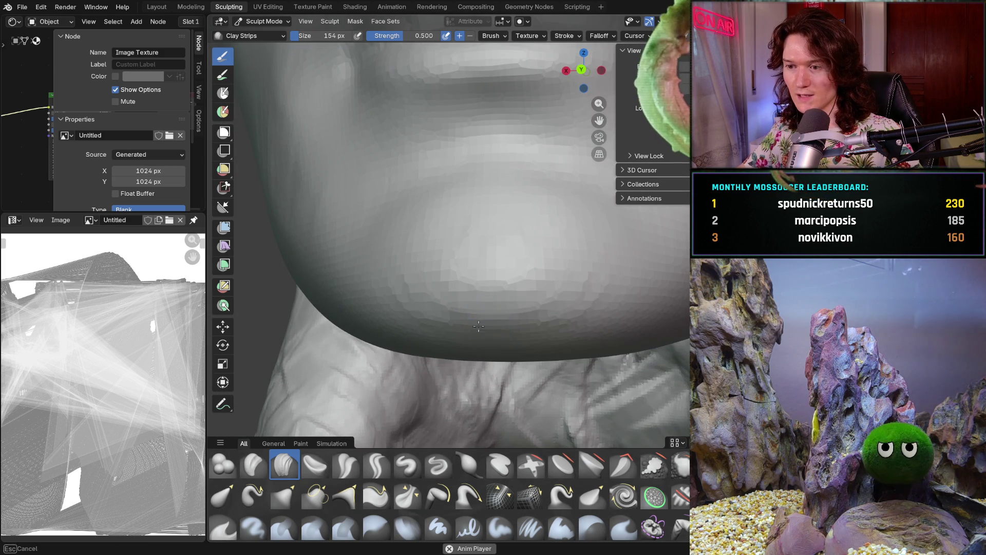
{"action": "mouse_move", "coordinate": [454, 319]}
{"action": "middle_mouse_down", "text": "ctrl"}
{"action": "mouse_move", "coordinate": [513, 297]}
{"action": "mouse_move", "coordinate": [570, 371]}
{"action": "mouse_move", "coordinate": [524, 409]}
{"action": "mouse_move", "coordinate": [526, 419]}
{"action": "mouse_move", "coordinate": [540, 393]}
{"action": "middle_mouse_up", "text": "ctrl"}
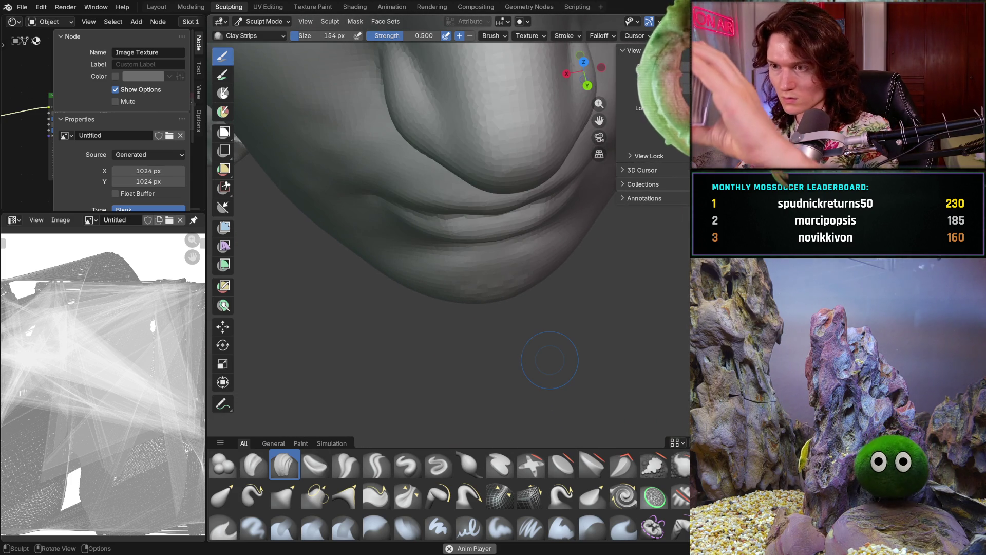
{"action": "mouse_move", "coordinate": [515, 301]}
{"action": "middle_mouse_down"}
{"action": "mouse_move", "coordinate": [478, 262]}
{"action": "mouse_move", "coordinate": [470, 281]}
{"action": "middle_mouse_up"}
{"action": "scroll", "coordinate": [465, 291], "scroll_direction": "up", "scroll_amount": 2}
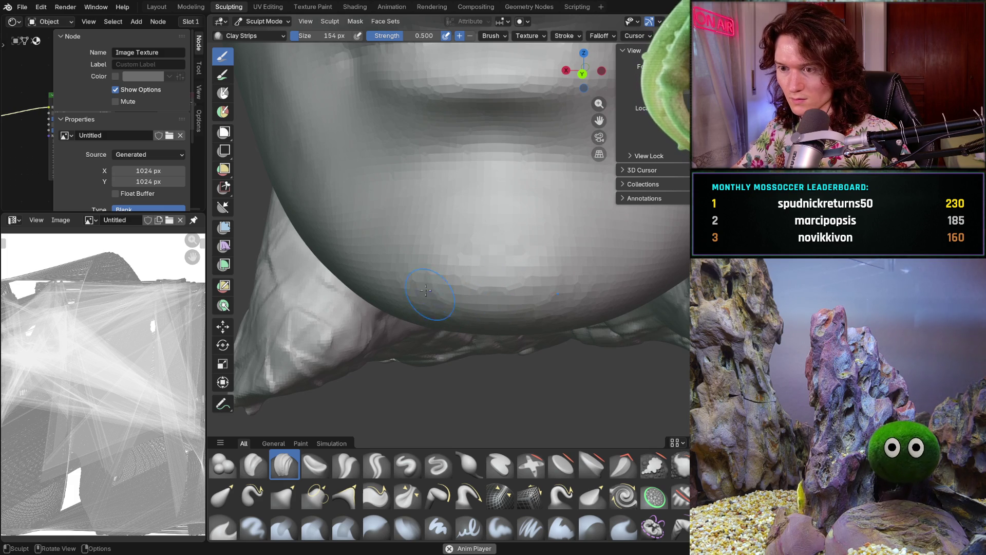
Inspect the lips and chin from profile and frontal angles
{"action": "key", "text": "b"}
{"action": "middle_click_drag", "start_coordinate": [489, 337], "coordinate": [484, 275]}
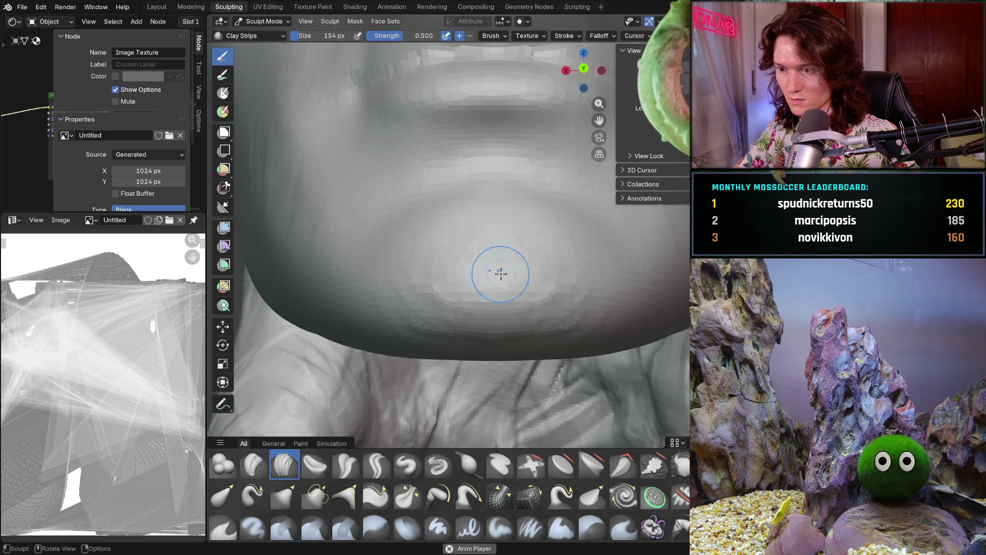
{"action": "scroll", "coordinate": [495, 290], "scroll_direction": "down", "scroll_amount": 5}
{"action": "mouse_move", "coordinate": [495, 290]}
{"action": "middle_mouse_down"}
{"action": "mouse_move", "coordinate": [506, 353]}
{"action": "mouse_move", "coordinate": [507, 269]}
{"action": "mouse_move", "coordinate": [634, 297]}
{"action": "mouse_move", "coordinate": [627, 323]}
{"action": "middle_mouse_up"}
{"action": "scroll", "coordinate": [583, 292], "scroll_direction": "up", "scroll_amount": 5}
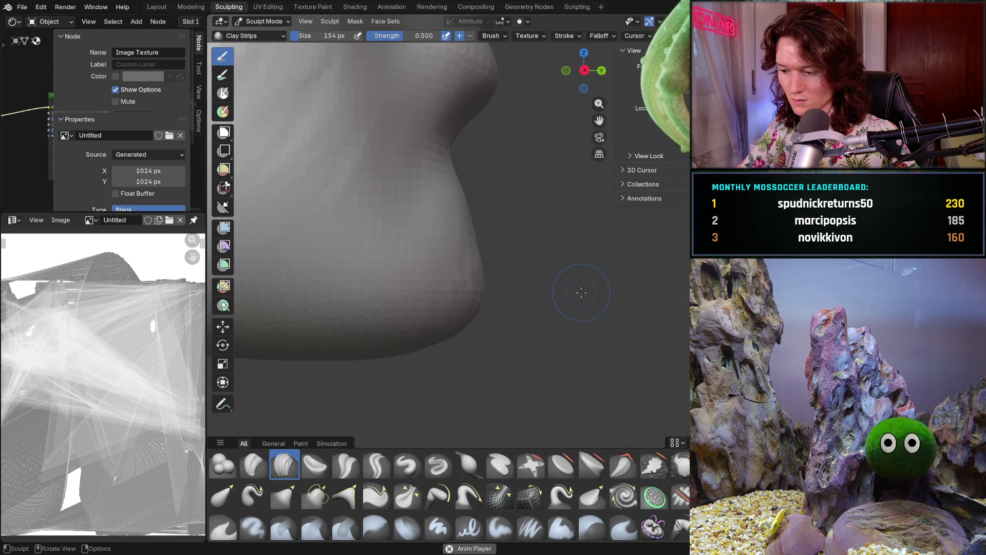
{"action": "middle_click_drag", "start_coordinate": [553, 309], "coordinate": [403, 343]}
{"action": "scroll", "coordinate": [440, 269], "scroll_direction": "up", "scroll_amount": 4}
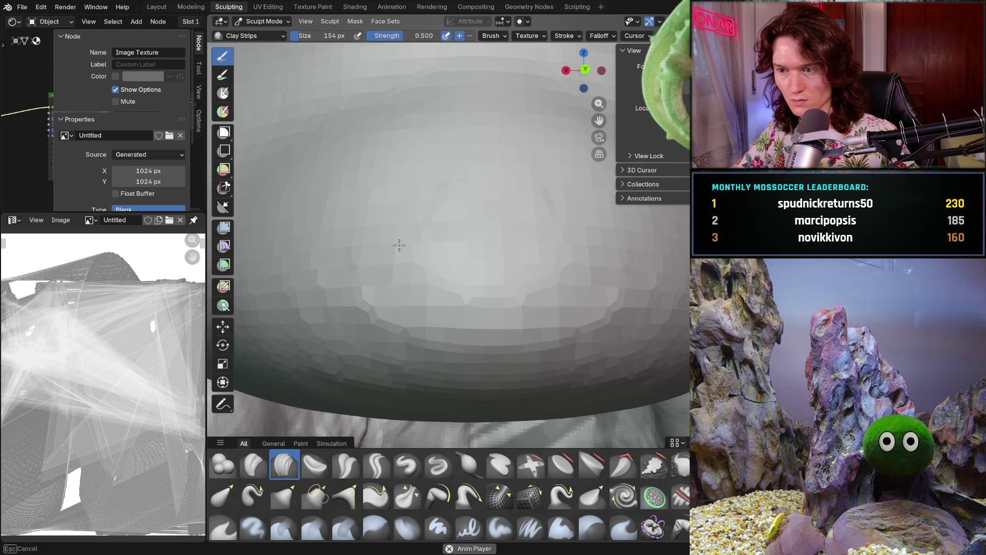
{"action": "scroll", "coordinate": [455, 191], "scroll_direction": "down", "scroll_amount": 5}
{"action": "mouse_move", "coordinate": [447, 216]}
{"action": "middle_mouse_down"}
{"action": "mouse_move", "coordinate": [432, 274]}
{"action": "mouse_move", "coordinate": [487, 212]}
{"action": "middle_mouse_up"}
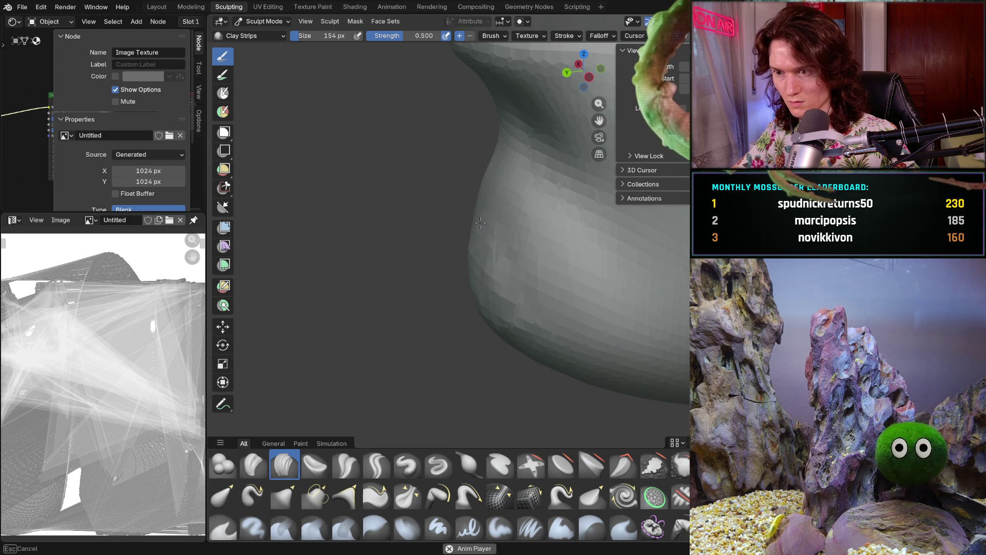
Work on the chin's underside from below, then return to side and three-quarter views
{"action": "middle_click_drag", "start_coordinate": [530, 275], "coordinate": [504, 256]}
{"action": "mouse_move", "coordinate": [390, 260]}
{"action": "middle_mouse_down"}
{"action": "mouse_move", "coordinate": [416, 275]}
{"action": "mouse_move", "coordinate": [452, 242]}
{"action": "mouse_move", "coordinate": [479, 253]}
{"action": "middle_mouse_up"}
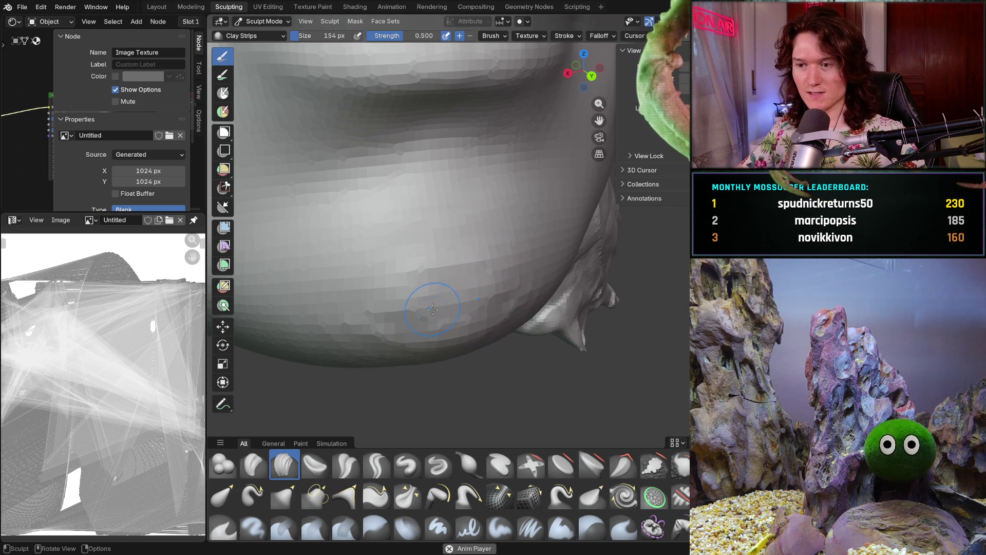
{"action": "scroll", "coordinate": [411, 340], "scroll_direction": "up", "scroll_amount": 3}
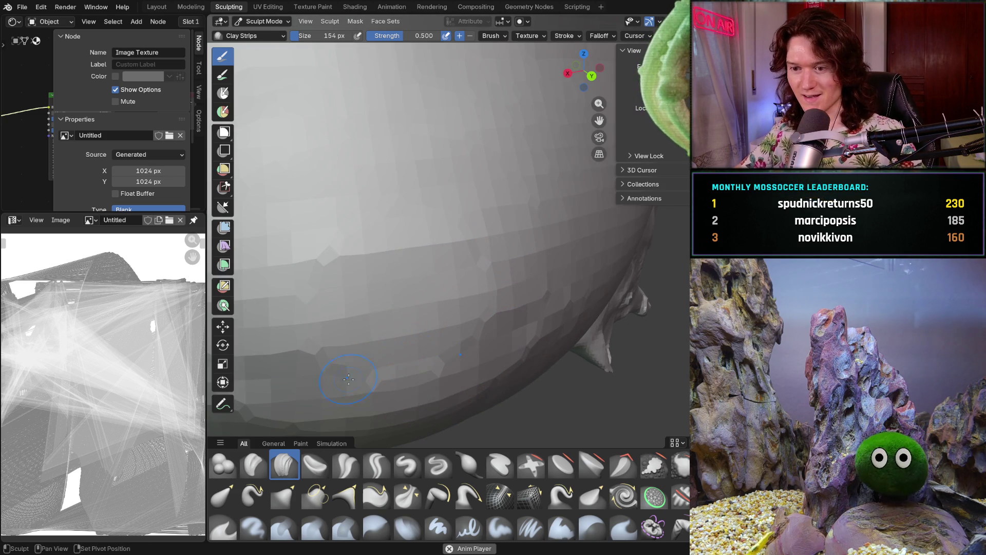
{"action": "middle_click_drag", "start_coordinate": [350, 378], "coordinate": [391, 331], "text": "shift"}
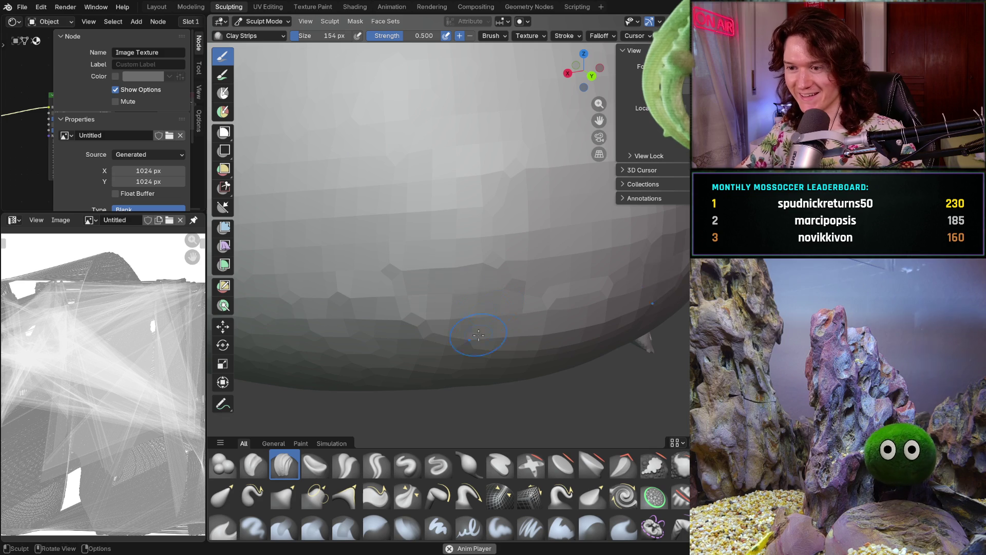
{"action": "mouse_move", "coordinate": [501, 291]}
{"action": "middle_mouse_down"}
{"action": "mouse_move", "coordinate": [496, 375]}
{"action": "mouse_move", "coordinate": [522, 341]}
{"action": "mouse_move", "coordinate": [452, 293]}
{"action": "mouse_move", "coordinate": [450, 319]}
{"action": "mouse_move", "coordinate": [490, 284]}
{"action": "mouse_move", "coordinate": [477, 280]}
{"action": "mouse_move", "coordinate": [476, 231]}
{"action": "middle_mouse_up"}
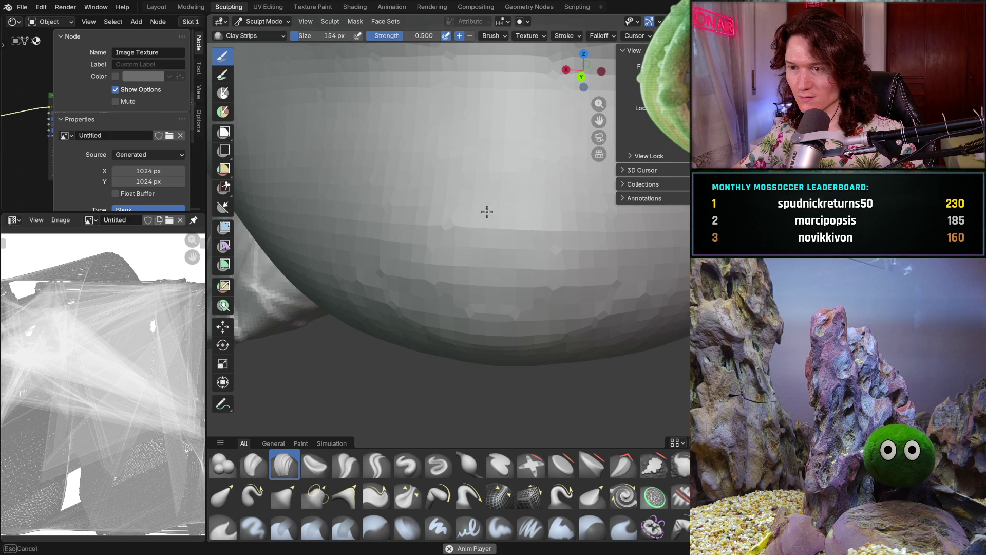
{"action": "mouse_move", "coordinate": [533, 201]}
{"action": "middle_mouse_down"}
{"action": "mouse_move", "coordinate": [508, 249]}
{"action": "mouse_move", "coordinate": [537, 229]}
{"action": "mouse_move", "coordinate": [460, 257]}
{"action": "mouse_move", "coordinate": [406, 226]}
{"action": "middle_mouse_up"}
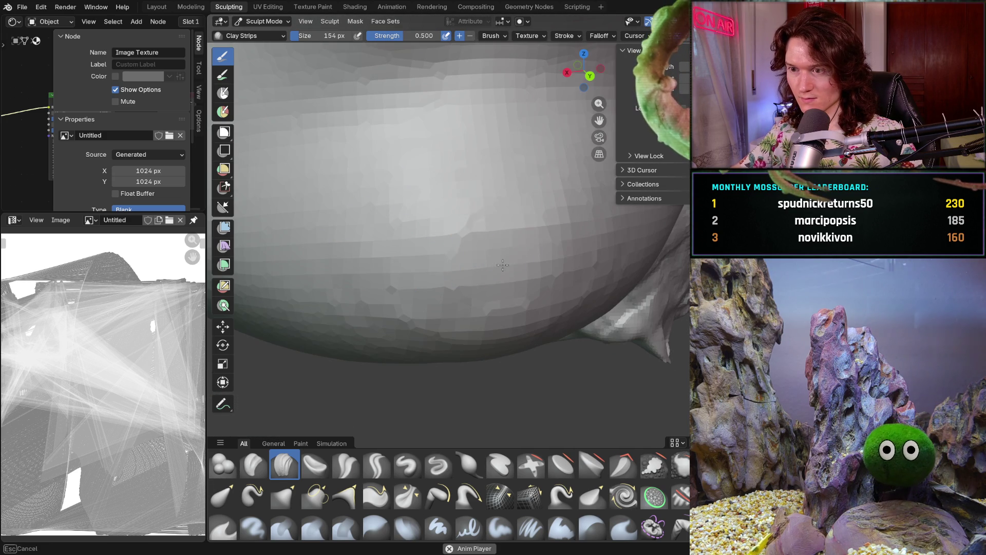
{"action": "mouse_move", "coordinate": [513, 210]}
{"action": "middle_mouse_down"}
{"action": "mouse_move", "coordinate": [434, 280]}
{"action": "mouse_move", "coordinate": [599, 242]}
{"action": "mouse_move", "coordinate": [453, 260]}
{"action": "mouse_move", "coordinate": [429, 238]}
{"action": "mouse_move", "coordinate": [419, 267]}
{"action": "mouse_move", "coordinate": [438, 278]}
{"action": "mouse_move", "coordinate": [412, 280]}
{"action": "middle_mouse_up"}
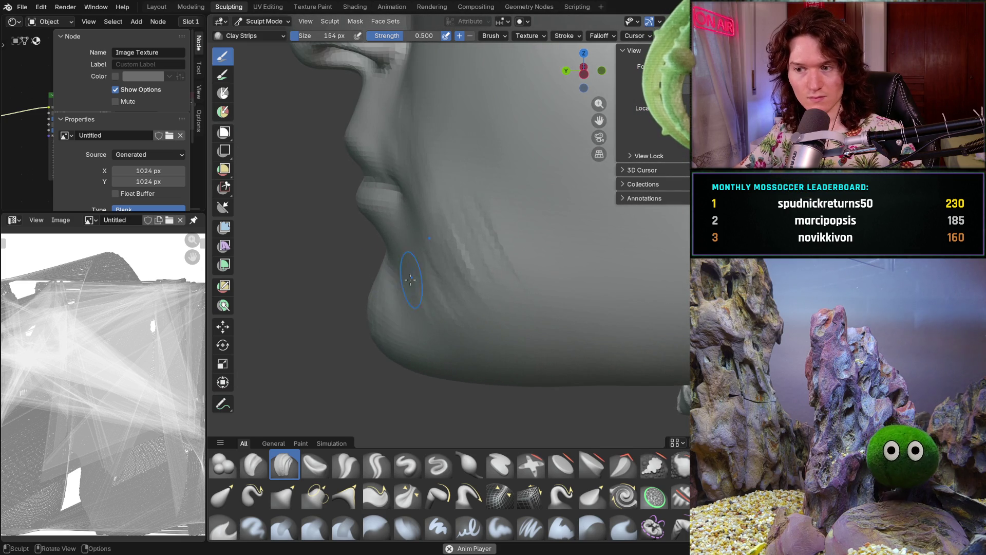
Add a Clay Strips stroke along the jaw, then inspect the lower cheek from several angles
{"action": "left_click_drag", "start_coordinate": [468, 279], "coordinate": [412, 249]}
{"action": "mouse_move", "coordinate": [430, 211]}
{"action": "middle_mouse_down"}
{"action": "mouse_move", "coordinate": [418, 228]}
{"action": "mouse_move", "coordinate": [462, 234]}
{"action": "middle_mouse_up"}
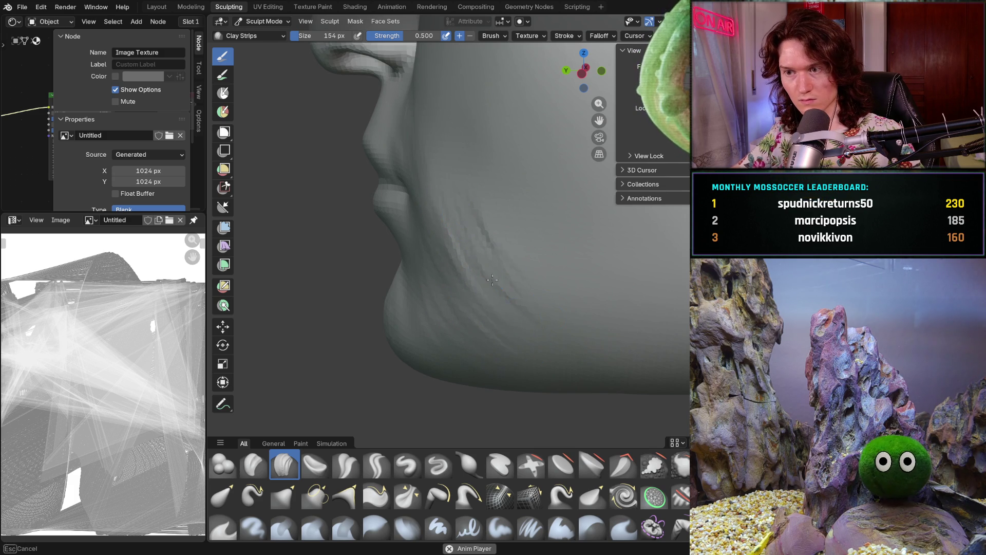
{"action": "mouse_move", "coordinate": [602, 345]}
{"action": "middle_mouse_down"}
{"action": "mouse_move", "coordinate": [629, 342]}
{"action": "mouse_move", "coordinate": [581, 349]}
{"action": "mouse_move", "coordinate": [578, 268]}
{"action": "middle_mouse_up"}
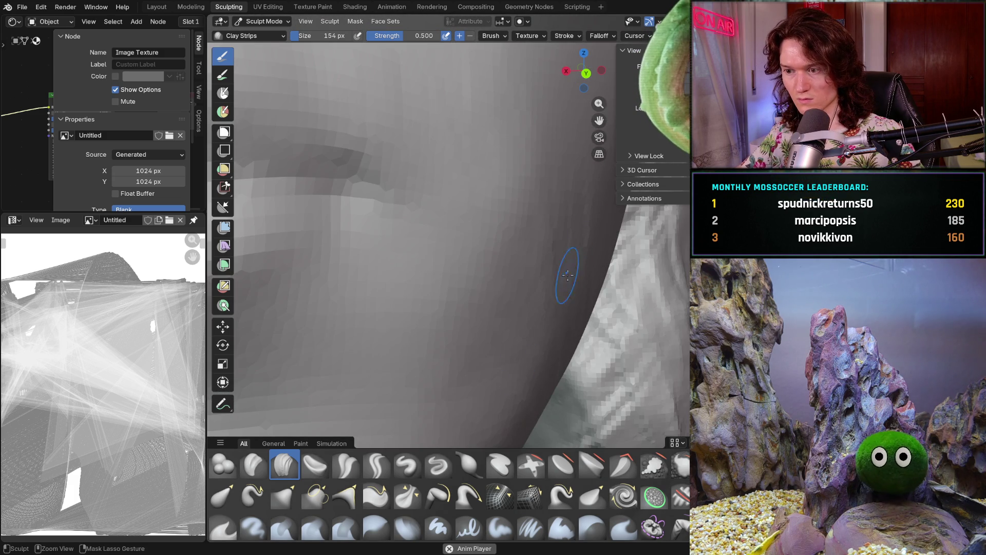
{"action": "scroll", "coordinate": [506, 416], "scroll_direction": "down", "scroll_amount": 10}
{"action": "mouse_move", "coordinate": [506, 416]}
{"action": "middle_mouse_down"}
{"action": "mouse_move", "coordinate": [494, 357]}
{"action": "mouse_move", "coordinate": [452, 318]}
{"action": "middle_mouse_up"}
{"action": "scroll", "coordinate": [437, 309], "scroll_direction": "up", "scroll_amount": 3}
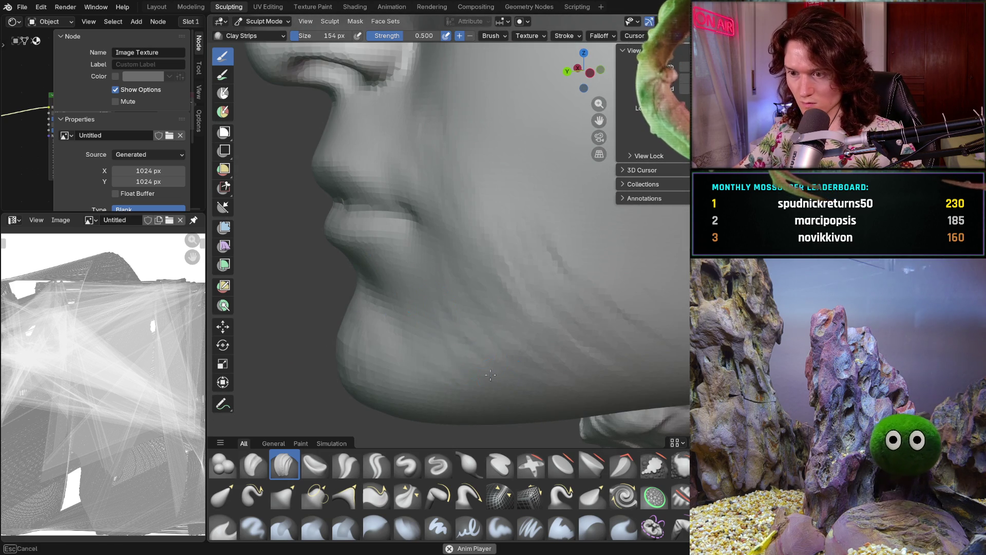
{"action": "mouse_move", "coordinate": [484, 301]}
{"action": "middle_mouse_down"}
{"action": "mouse_move", "coordinate": [506, 340]}
{"action": "mouse_move", "coordinate": [443, 293]}
{"action": "mouse_move", "coordinate": [471, 271]}
{"action": "mouse_move", "coordinate": [513, 294]}
{"action": "mouse_move", "coordinate": [522, 337]}
{"action": "middle_mouse_up"}
{"action": "scroll", "coordinate": [499, 329], "scroll_direction": "down", "scroll_amount": 5}
{"action": "scroll", "coordinate": [513, 257], "scroll_direction": "down", "scroll_amount": 5}
{"action": "scroll", "coordinate": [508, 216], "scroll_direction": "up", "scroll_amount": 4}
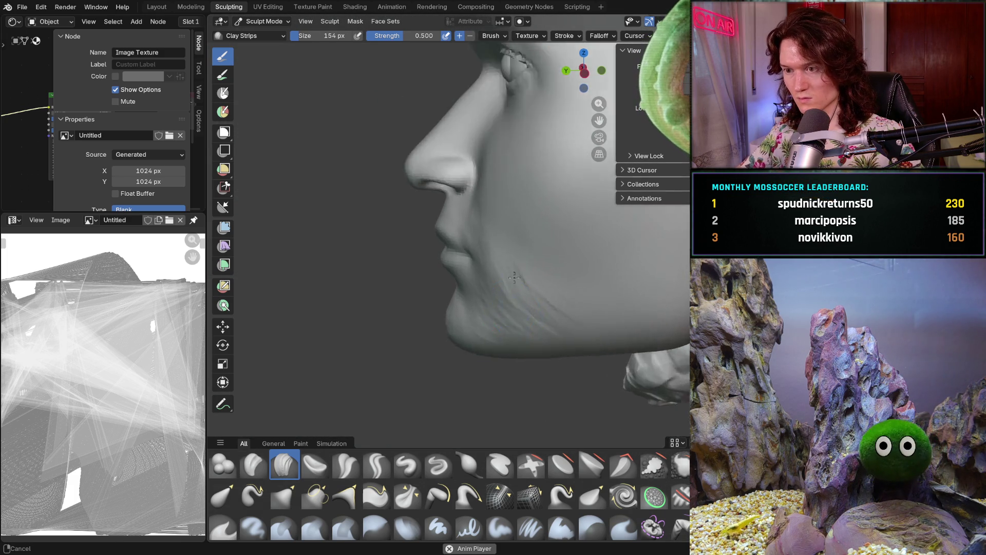
{"action": "mouse_move", "coordinate": [521, 217]}
{"action": "middle_mouse_down"}
{"action": "mouse_move", "coordinate": [575, 227]}
{"action": "mouse_move", "coordinate": [560, 226]}
{"action": "middle_mouse_up"}
{"action": "scroll", "coordinate": [558, 226], "scroll_direction": "up", "scroll_amount": 5}
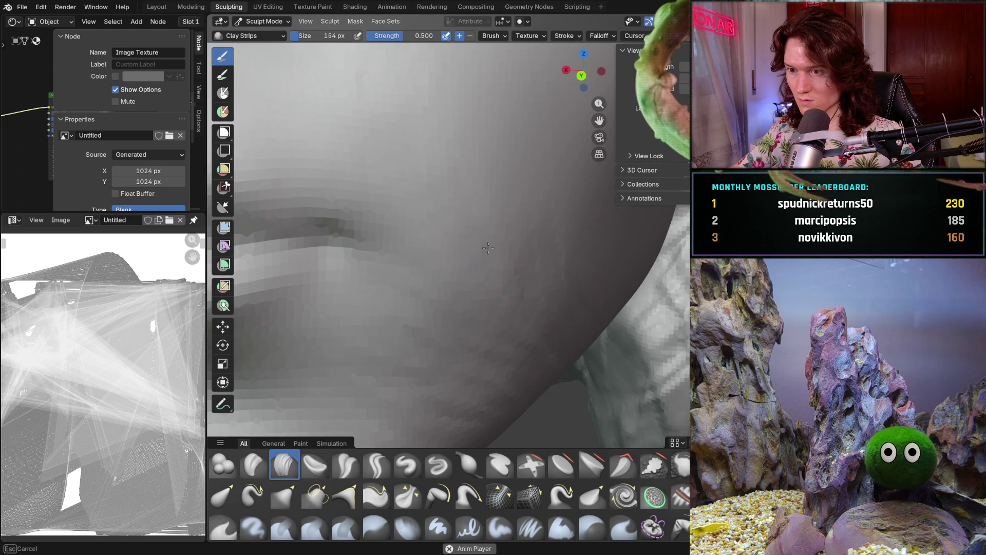
{"action": "scroll", "coordinate": [514, 190], "scroll_direction": "down", "scroll_amount": 5}
{"action": "middle_click_drag", "start_coordinate": [514, 190], "coordinate": [456, 249]}
{"action": "scroll", "coordinate": [455, 248], "scroll_direction": "up", "scroll_amount": 5}
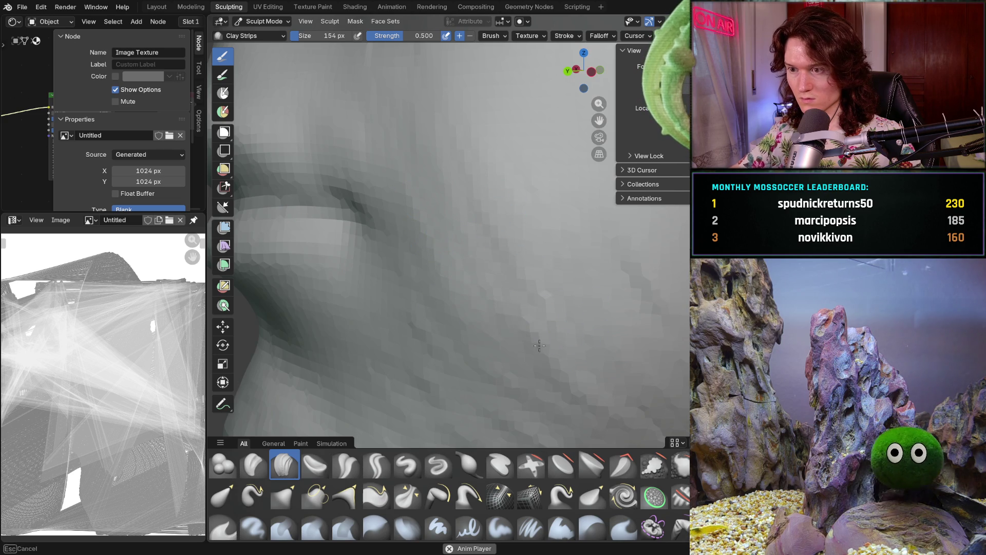
{"action": "scroll", "coordinate": [519, 181], "scroll_direction": "down", "scroll_amount": 5}
{"action": "scroll", "coordinate": [506, 172], "scroll_direction": "up", "scroll_amount": 3}
{"action": "mouse_move", "coordinate": [507, 171]}
{"action": "middle_mouse_down"}
{"action": "mouse_move", "coordinate": [569, 302]}
{"action": "mouse_move", "coordinate": [553, 252]}
{"action": "mouse_move", "coordinate": [507, 284]}
{"action": "middle_mouse_up"}
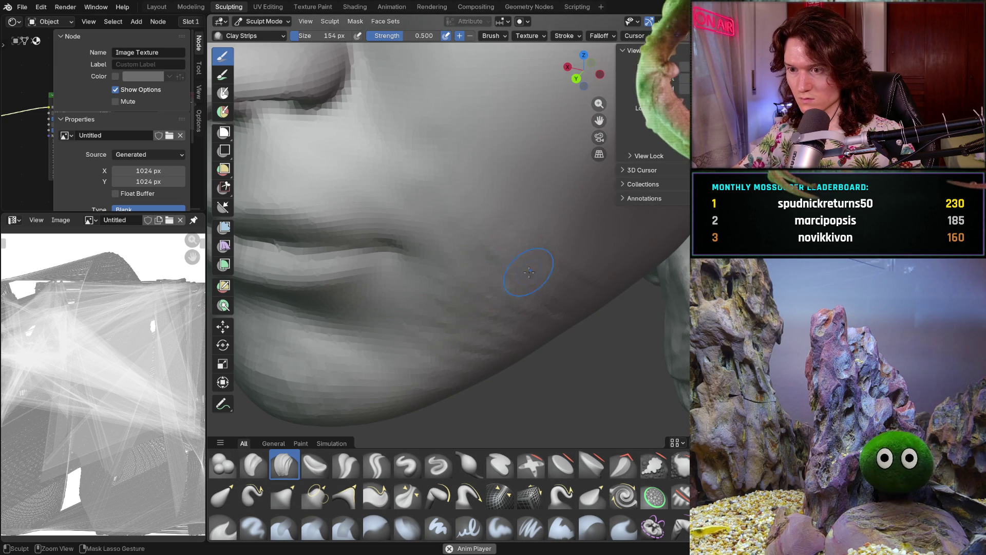
{"action": "scroll", "coordinate": [538, 276], "scroll_direction": "down", "scroll_amount": 5}
{"action": "scroll", "coordinate": [469, 194], "scroll_direction": "up", "scroll_amount": 6}
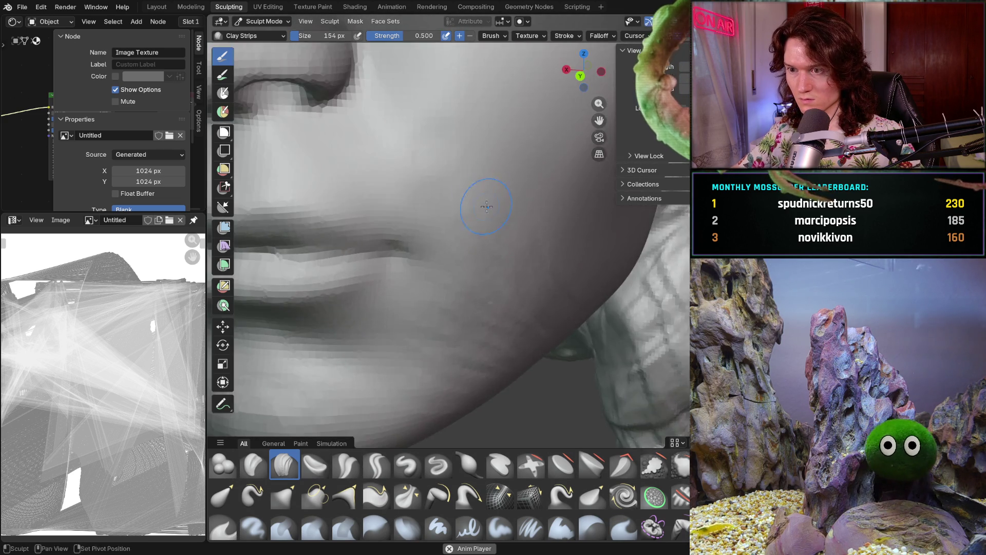
{"action": "scroll", "coordinate": [546, 283], "scroll_direction": "up", "scroll_amount": 2}
{"action": "scroll", "coordinate": [529, 286], "scroll_direction": "down", "scroll_amount": 4}
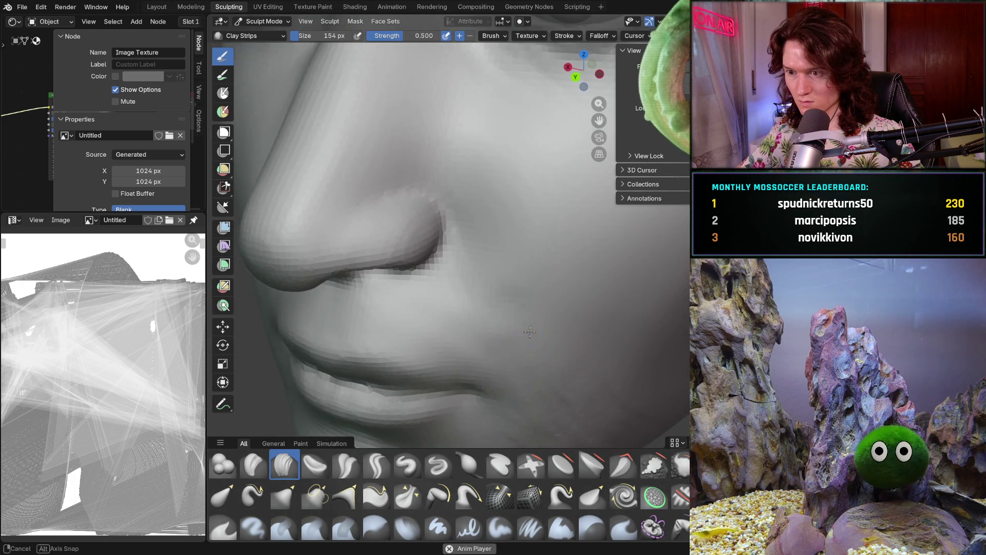
{"action": "scroll", "coordinate": [526, 329], "scroll_direction": "up", "scroll_amount": 6}
{"action": "scroll", "coordinate": [527, 329], "scroll_direction": "down", "scroll_amount": 3}
{"action": "scroll", "coordinate": [495, 282], "scroll_direction": "up", "scroll_amount": 3}
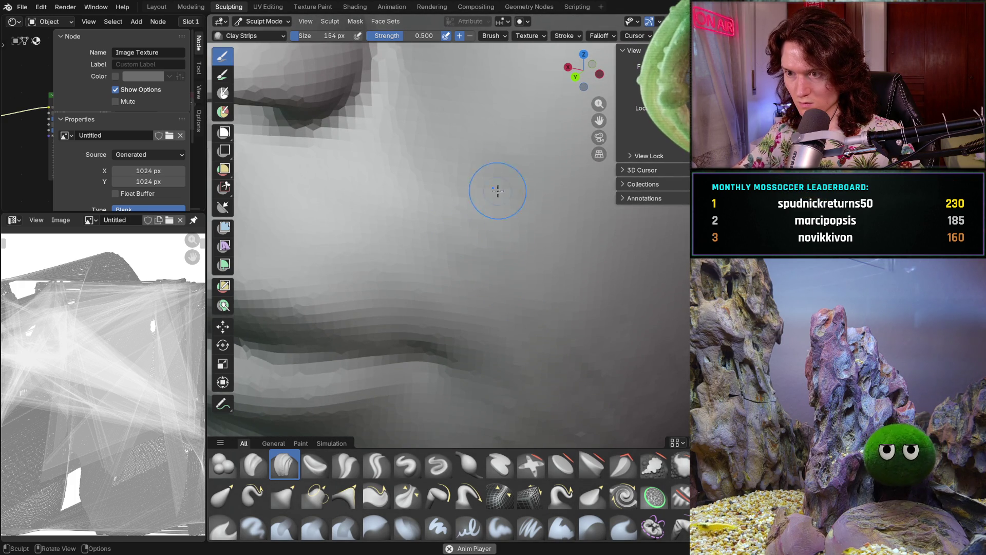
{"action": "mouse_move", "coordinate": [487, 187]}
{"action": "middle_mouse_down"}
{"action": "mouse_move", "coordinate": [502, 194]}
{"action": "mouse_move", "coordinate": [504, 159]}
{"action": "mouse_move", "coordinate": [489, 160]}
{"action": "middle_mouse_up"}
{"action": "scroll", "coordinate": [520, 265], "scroll_direction": "down", "scroll_amount": 5}
{"action": "scroll", "coordinate": [520, 257], "scroll_direction": "up", "scroll_amount": 1}
{"action": "mouse_move", "coordinate": [457, 310]}
{"action": "middle_mouse_down", "text": "ctrl"}
{"action": "mouse_move", "coordinate": [562, 320]}
{"action": "mouse_move", "coordinate": [551, 287]}
{"action": "middle_mouse_up", "text": "ctrl"}
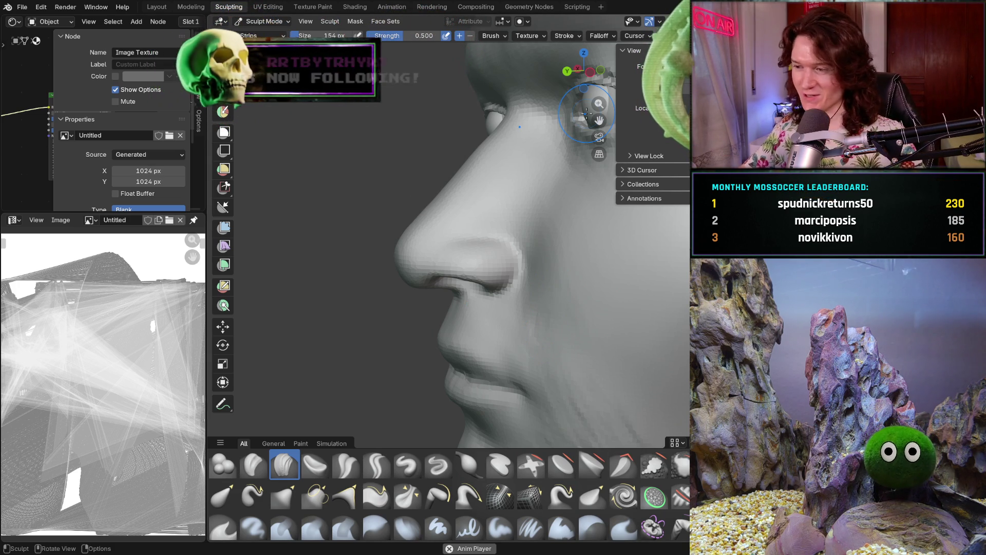
{"action": "mouse_move", "coordinate": [587, 112]}
{"action": "middle_mouse_down"}
{"action": "mouse_move", "coordinate": [548, 361]}
{"action": "mouse_move", "coordinate": [496, 346]}
{"action": "middle_mouse_up"}
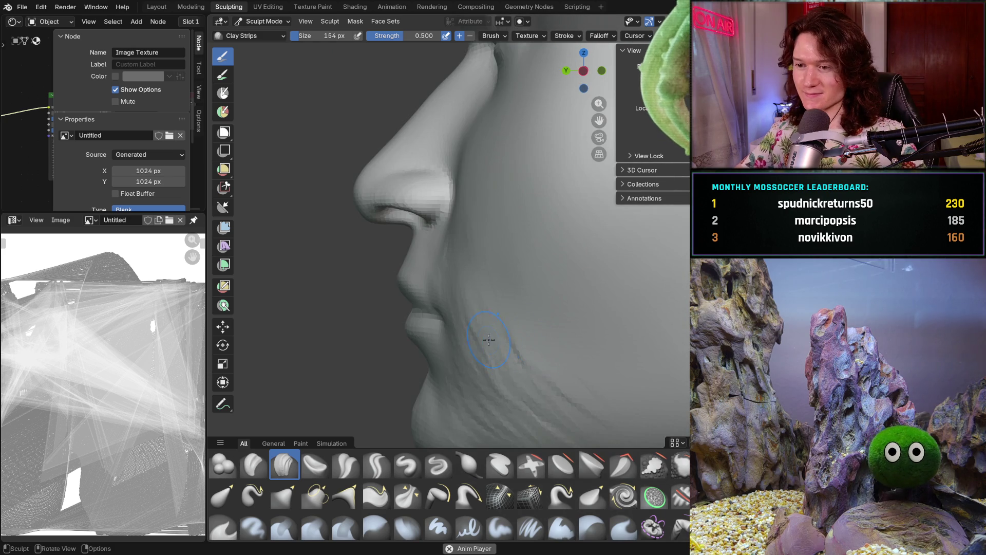
Look the nose, lips and chin over from side and three-quarter views
{"action": "middle_click_drag", "start_coordinate": [454, 309], "coordinate": [466, 235]}
{"action": "scroll", "coordinate": [477, 312], "scroll_direction": "up", "scroll_amount": 3}
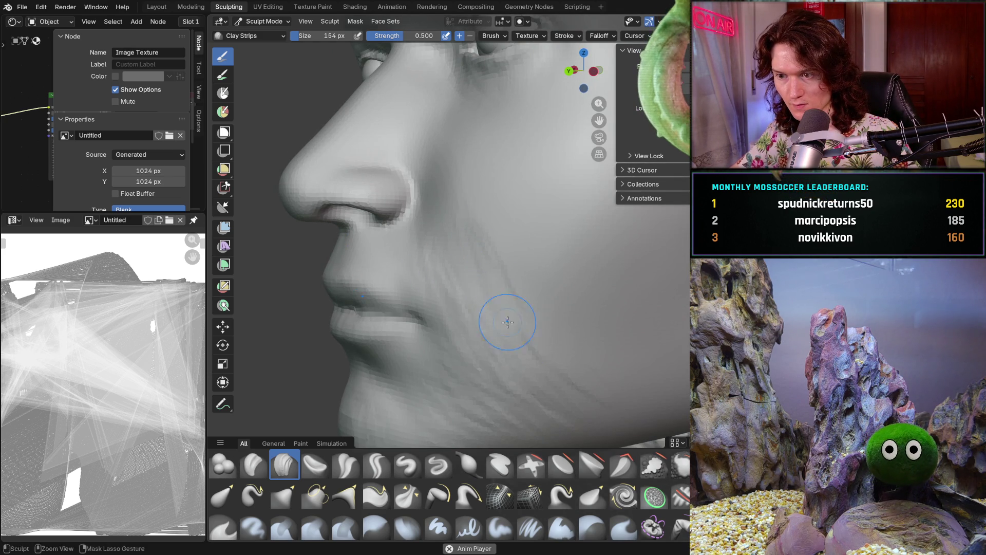
{"action": "middle_click_drag", "start_coordinate": [502, 418], "coordinate": [516, 391], "text": "ctrl"}
{"action": "mouse_move", "coordinate": [498, 360]}
{"action": "middle_mouse_down"}
{"action": "mouse_move", "coordinate": [478, 363]}
{"action": "mouse_move", "coordinate": [508, 373]}
{"action": "mouse_move", "coordinate": [486, 380]}
{"action": "mouse_move", "coordinate": [502, 379]}
{"action": "middle_mouse_up"}
{"action": "middle_click_drag", "start_coordinate": [498, 418], "coordinate": [445, 265], "text": "shift"}
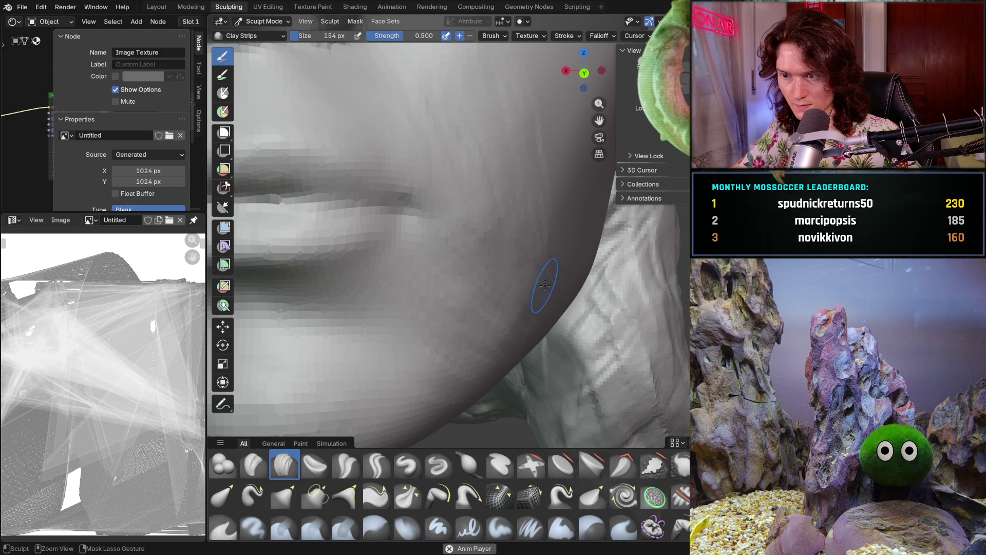
{"action": "middle_click_drag", "start_coordinate": [528, 289], "coordinate": [469, 339]}
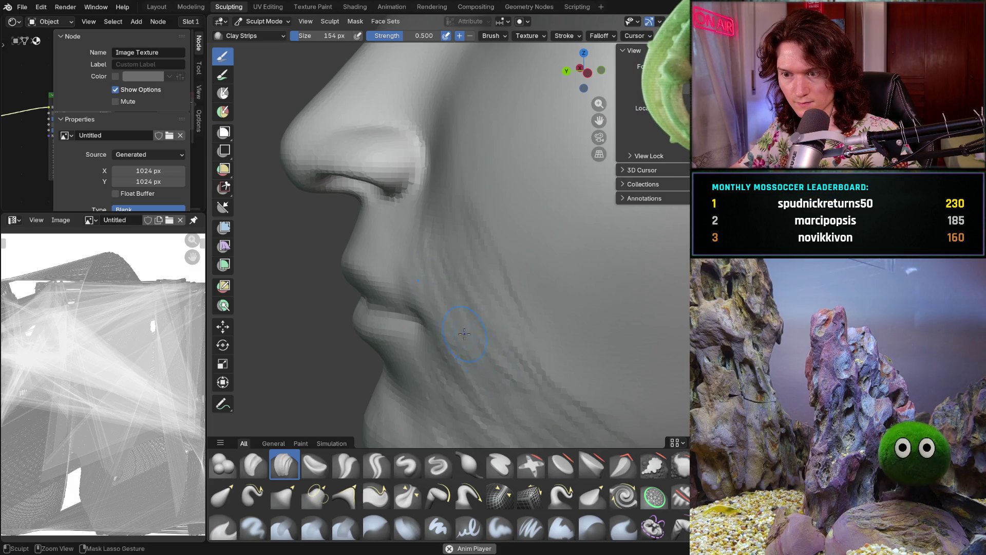
{"action": "middle_click_drag", "start_coordinate": [470, 309], "coordinate": [463, 310]}
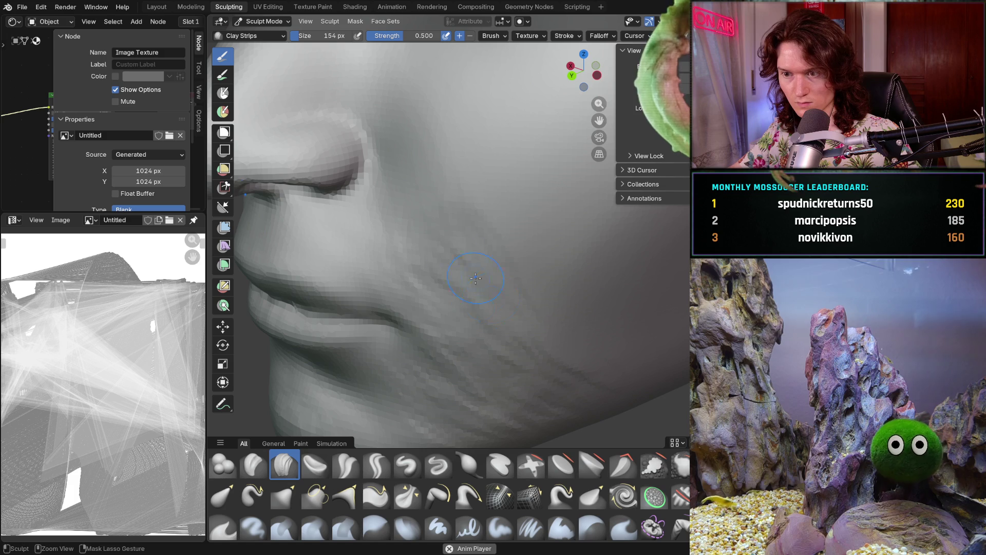
{"action": "mouse_move", "coordinate": [451, 232]}
{"action": "middle_mouse_down"}
{"action": "mouse_move", "coordinate": [408, 179]}
{"action": "mouse_move", "coordinate": [440, 156]}
{"action": "middle_mouse_up"}
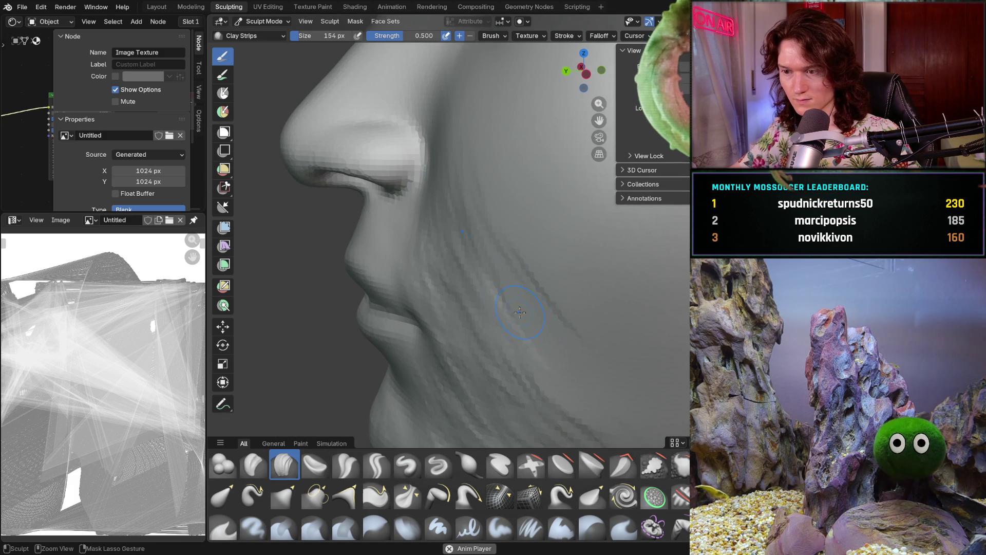
Build up the cheek fold from nostril toward mouth with Clay Strips, checking from the front
{"action": "scroll", "coordinate": [603, 423], "scroll_direction": "up", "scroll_amount": 2}
{"action": "mouse_move", "coordinate": [431, 307]}
{"action": "middle_mouse_down"}
{"action": "mouse_move", "coordinate": [593, 307]}
{"action": "mouse_move", "coordinate": [559, 265]}
{"action": "middle_mouse_up"}
{"action": "mouse_move", "coordinate": [505, 285]}
{"action": "middle_mouse_down"}
{"action": "mouse_move", "coordinate": [445, 285]}
{"action": "mouse_move", "coordinate": [411, 329]}
{"action": "mouse_move", "coordinate": [368, 353]}
{"action": "mouse_move", "coordinate": [377, 320]}
{"action": "middle_mouse_up"}
{"action": "scroll", "coordinate": [361, 325], "scroll_direction": "down", "scroll_amount": 5}
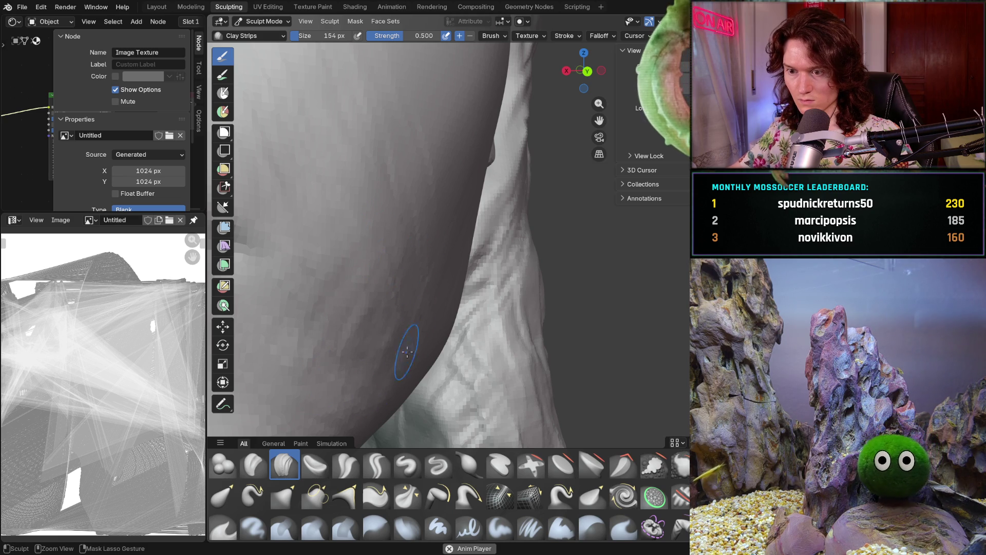
{"action": "scroll", "coordinate": [425, 323], "scroll_direction": "down", "scroll_amount": 5}
{"action": "mouse_move", "coordinate": [424, 323]}
{"action": "middle_mouse_down"}
{"action": "mouse_move", "coordinate": [408, 374]}
{"action": "mouse_move", "coordinate": [421, 347]}
{"action": "mouse_move", "coordinate": [308, 315]}
{"action": "mouse_move", "coordinate": [367, 276]}
{"action": "mouse_move", "coordinate": [458, 306]}
{"action": "mouse_move", "coordinate": [458, 297]}
{"action": "mouse_move", "coordinate": [418, 299]}
{"action": "mouse_move", "coordinate": [412, 263]}
{"action": "middle_mouse_up"}
{"action": "scroll", "coordinate": [407, 374], "scroll_direction": "up", "scroll_amount": 3}
{"action": "scroll", "coordinate": [458, 305], "scroll_direction": "down", "scroll_amount": 2}
{"action": "scroll", "coordinate": [457, 297], "scroll_direction": "up", "scroll_amount": 3}
{"action": "scroll", "coordinate": [458, 297], "scroll_direction": "down", "scroll_amount": 3}
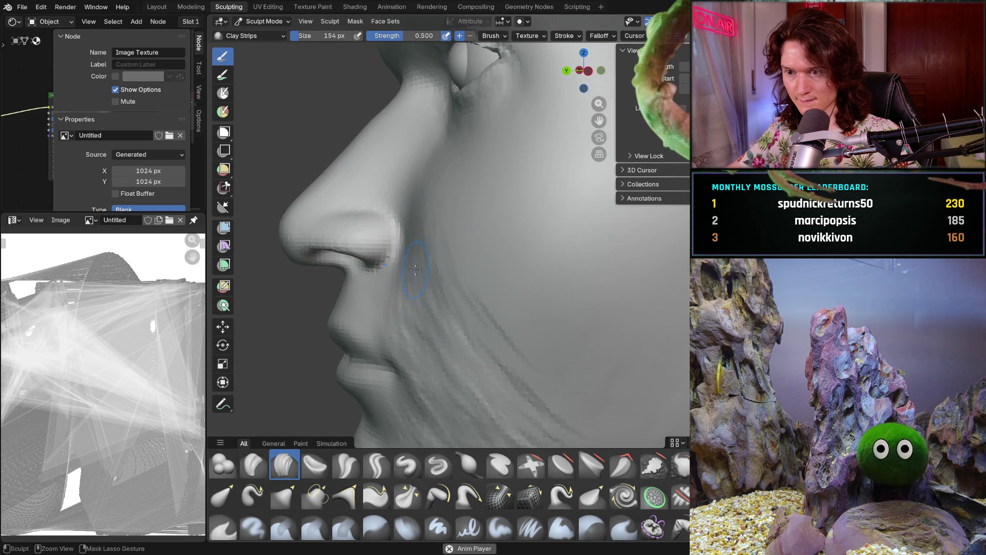
{"action": "mouse_move", "coordinate": [438, 322]}
{"action": "middle_mouse_down", "text": "ctrl"}
{"action": "mouse_move", "coordinate": [431, 229]}
{"action": "mouse_move", "coordinate": [397, 247]}
{"action": "middle_mouse_up", "text": "ctrl"}
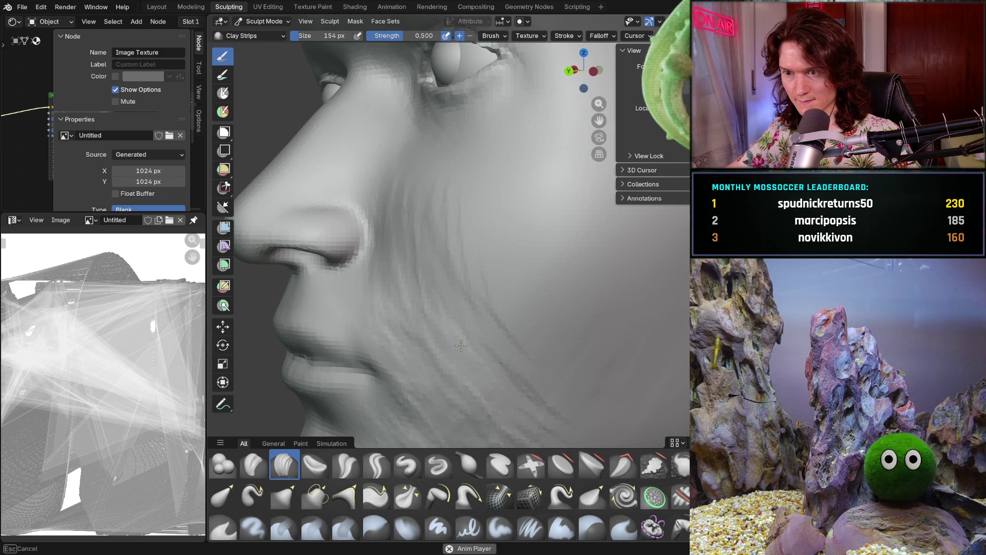
Zoom in on the cheek beside the nose wing from profile and front, adding Clay Strips ridges
{"action": "mouse_move", "coordinate": [467, 293]}
{"action": "middle_mouse_down"}
{"action": "mouse_move", "coordinate": [438, 288]}
{"action": "mouse_move", "coordinate": [416, 183]}
{"action": "middle_mouse_up"}
{"action": "scroll", "coordinate": [408, 181], "scroll_direction": "down", "scroll_amount": 5}
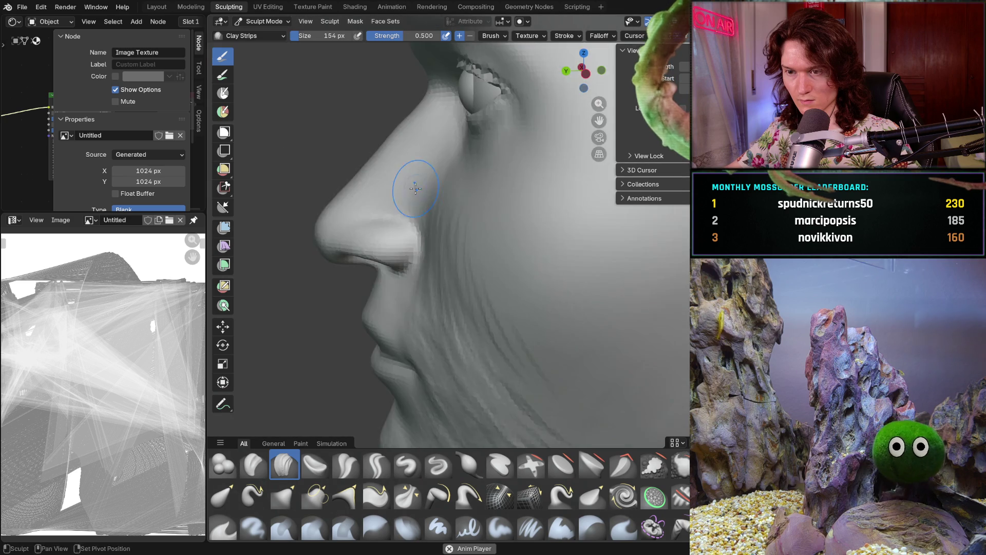
{"action": "scroll", "coordinate": [489, 221], "scroll_direction": "up", "scroll_amount": 4}
{"action": "middle_click_drag", "start_coordinate": [573, 196], "coordinate": [443, 206], "text": "shift"}
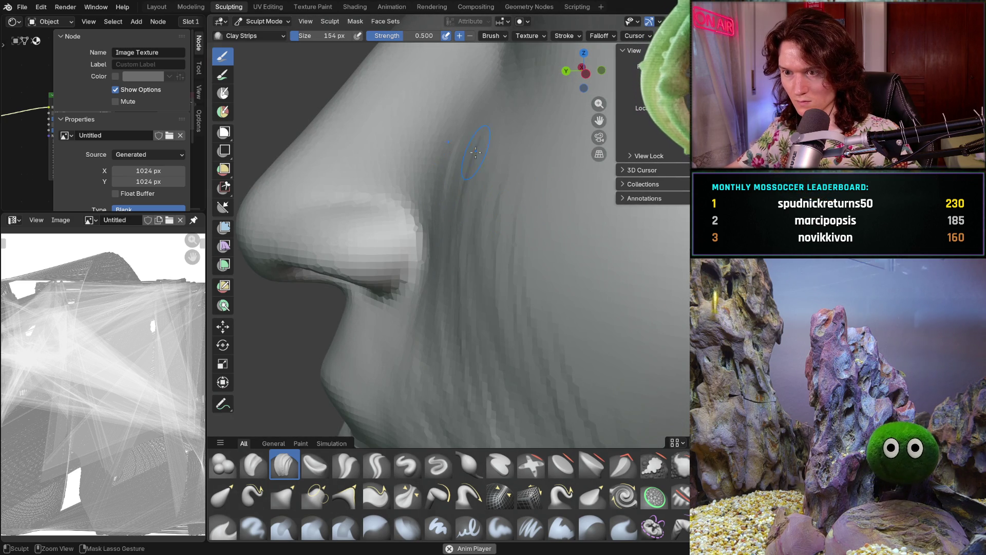
{"action": "middle_click_drag", "start_coordinate": [464, 241], "coordinate": [441, 165], "text": "ctrl"}
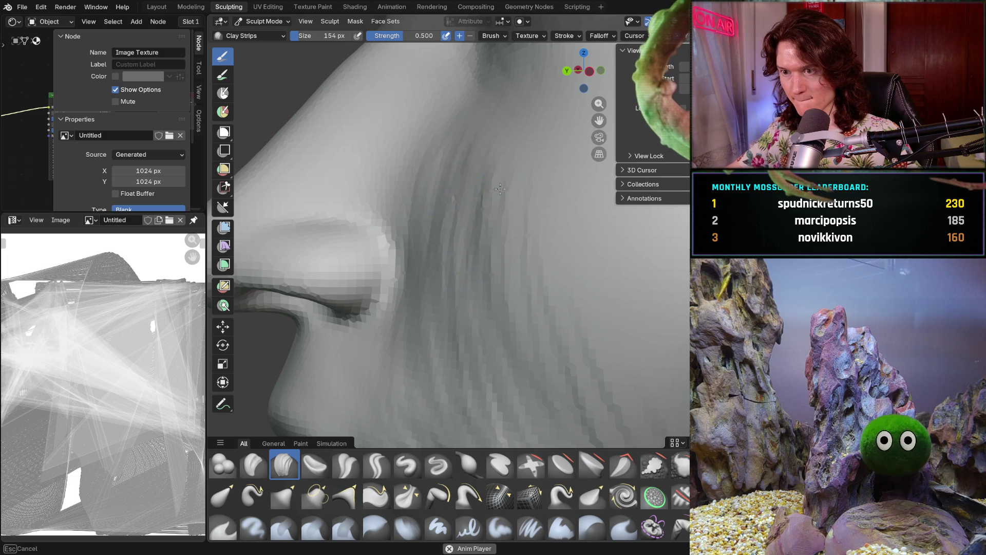
{"action": "mouse_move", "coordinate": [449, 350]}
{"action": "middle_mouse_down", "text": "ctrl"}
{"action": "mouse_move", "coordinate": [448, 376]}
{"action": "mouse_move", "coordinate": [564, 352]}
{"action": "mouse_move", "coordinate": [609, 370]}
{"action": "mouse_move", "coordinate": [598, 337]}
{"action": "mouse_move", "coordinate": [543, 343]}
{"action": "middle_mouse_up", "text": "ctrl"}
{"action": "scroll", "coordinate": [612, 371], "scroll_direction": "up", "scroll_amount": 6}
{"action": "scroll", "coordinate": [612, 371], "scroll_direction": "down", "scroll_amount": 5}
{"action": "mouse_move", "coordinate": [501, 374]}
{"action": "middle_mouse_down", "text": "ctrl"}
{"action": "mouse_move", "coordinate": [502, 330]}
{"action": "mouse_move", "coordinate": [481, 278]}
{"action": "mouse_move", "coordinate": [489, 303]}
{"action": "middle_mouse_up", "text": "ctrl"}
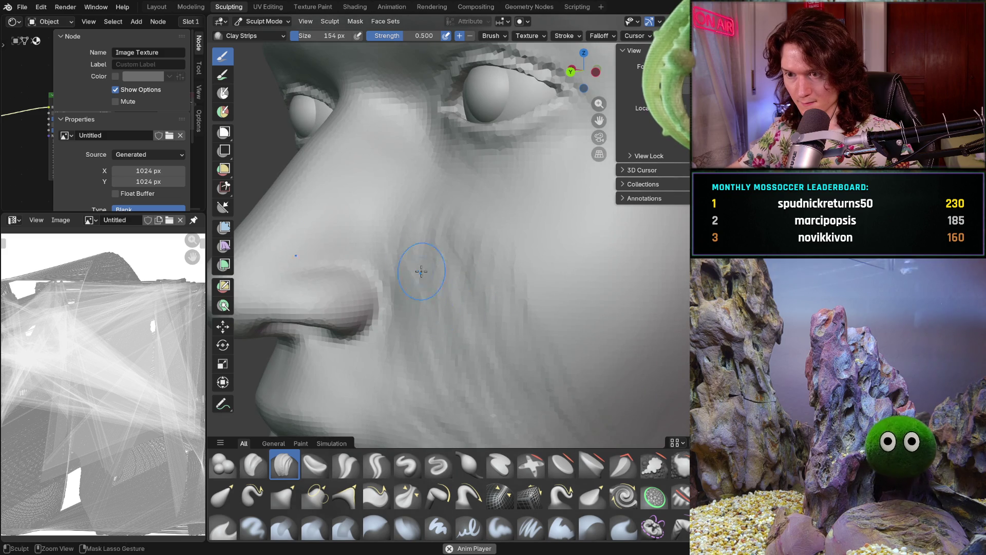
{"action": "middle_click_drag", "start_coordinate": [439, 209], "coordinate": [462, 232]}
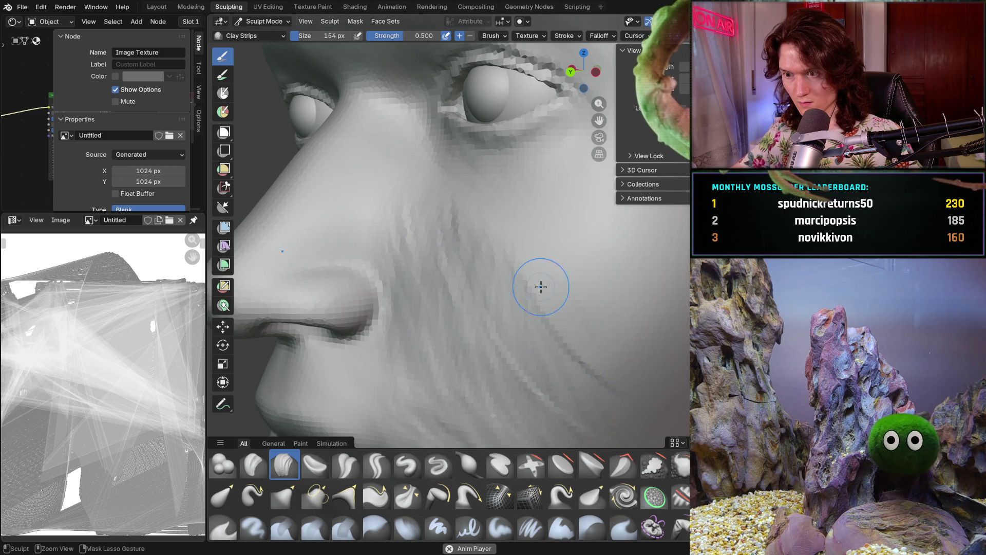
Check the sculpted cheek from side-profile and near-frontal angles, ending close on the nose profile
{"action": "mouse_move", "coordinate": [552, 327]}
{"action": "middle_mouse_down"}
{"action": "mouse_move", "coordinate": [536, 213]}
{"action": "mouse_move", "coordinate": [508, 277]}
{"action": "mouse_move", "coordinate": [520, 228]}
{"action": "middle_mouse_up"}
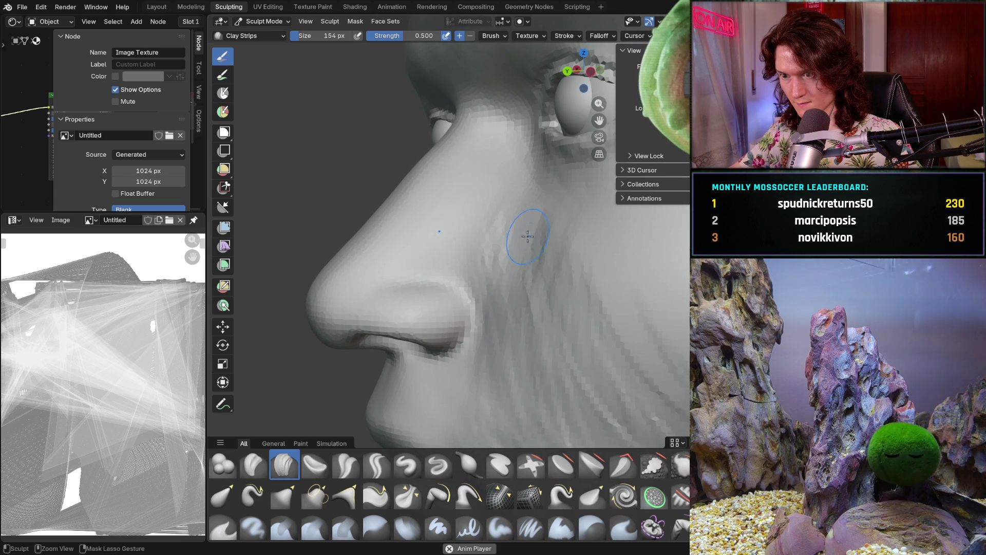
{"action": "mouse_move", "coordinate": [514, 265]}
{"action": "middle_mouse_down"}
{"action": "mouse_move", "coordinate": [548, 289]}
{"action": "mouse_move", "coordinate": [488, 236]}
{"action": "mouse_move", "coordinate": [513, 220]}
{"action": "middle_mouse_up"}
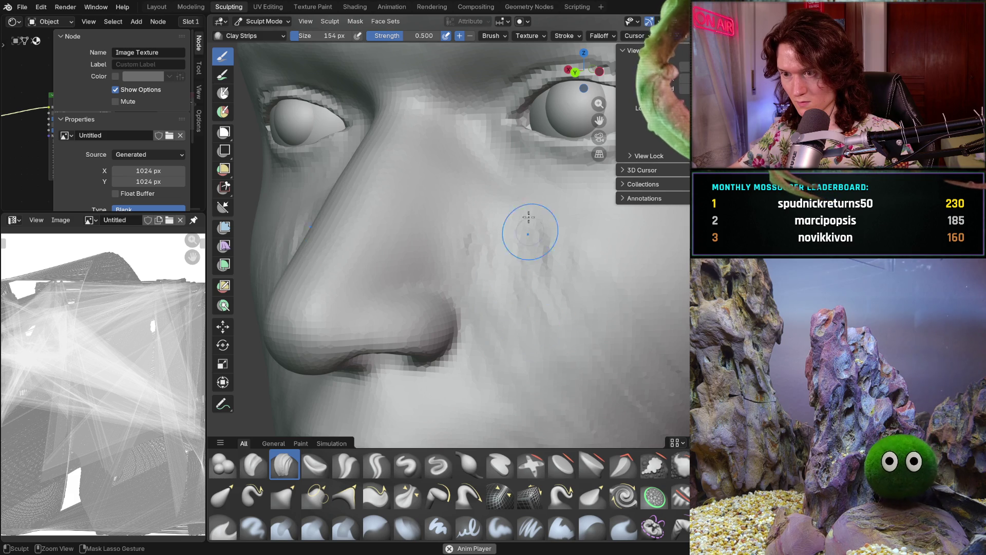
{"action": "mouse_move", "coordinate": [546, 266]}
{"action": "middle_mouse_down"}
{"action": "mouse_move", "coordinate": [550, 234]}
{"action": "mouse_move", "coordinate": [544, 243]}
{"action": "middle_mouse_up"}
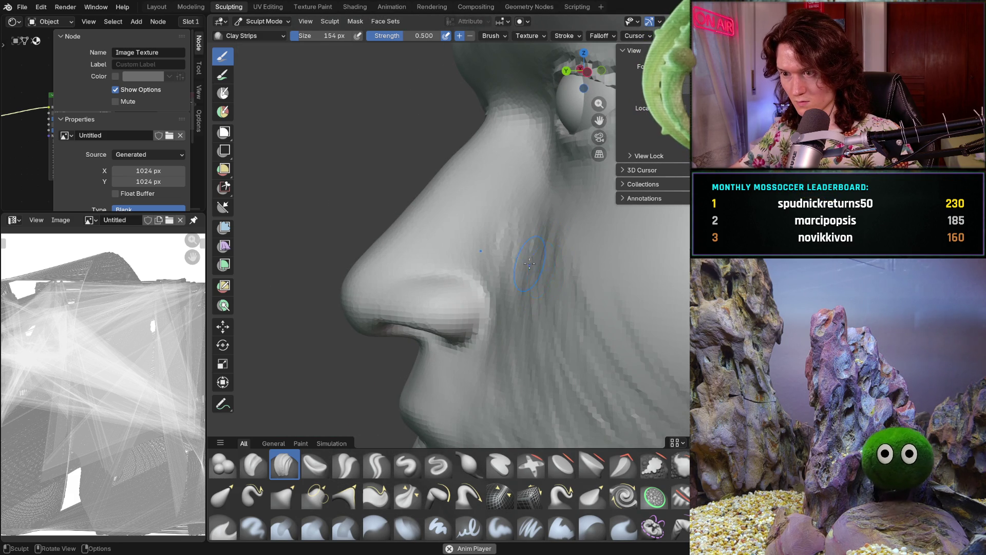
{"action": "middle_click_drag", "start_coordinate": [560, 241], "coordinate": [541, 223]}
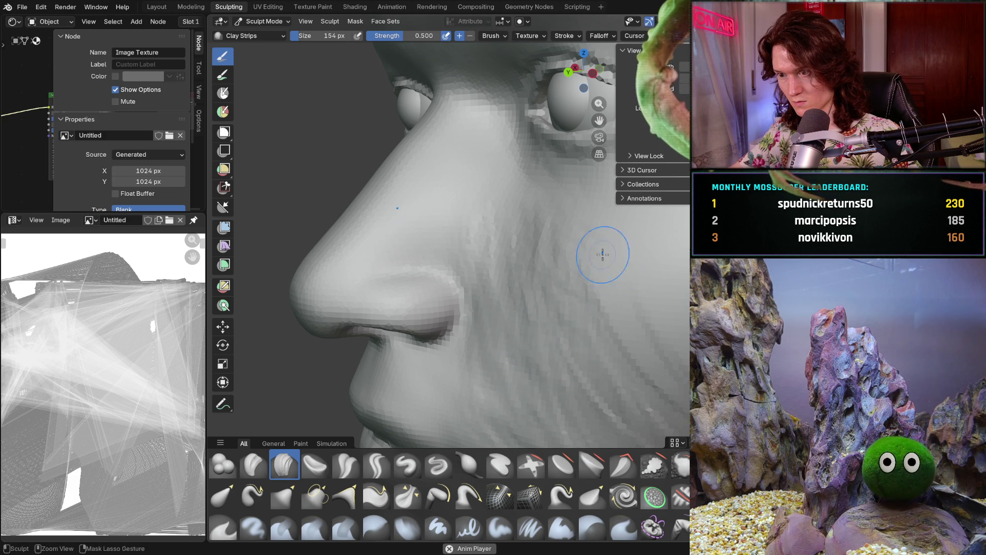
{"action": "middle_click_drag", "start_coordinate": [519, 214], "coordinate": [505, 222]}
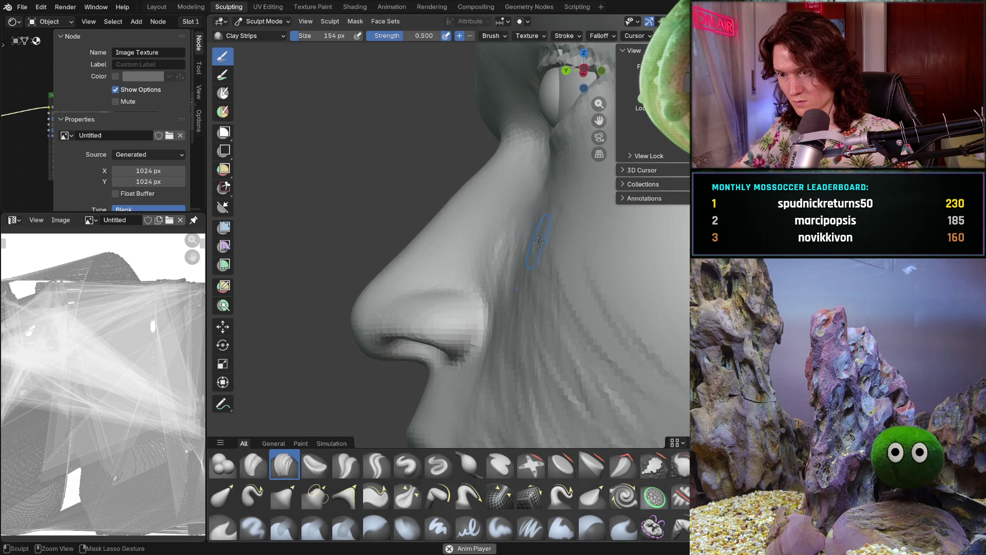
{"action": "mouse_move", "coordinate": [538, 268]}
{"action": "middle_mouse_down", "text": "ctrl"}
{"action": "mouse_move", "coordinate": [524, 390]}
{"action": "mouse_move", "coordinate": [488, 359]}
{"action": "mouse_move", "coordinate": [554, 355]}
{"action": "mouse_move", "coordinate": [504, 329]}
{"action": "mouse_move", "coordinate": [562, 308]}
{"action": "mouse_move", "coordinate": [426, 320]}
{"action": "middle_mouse_up", "text": "ctrl"}
{"action": "mouse_move", "coordinate": [486, 248]}
{"action": "middle_mouse_down", "text": "ctrl"}
{"action": "mouse_move", "coordinate": [529, 330]}
{"action": "mouse_move", "coordinate": [508, 341]}
{"action": "middle_mouse_up", "text": "ctrl"}
{"action": "scroll", "coordinate": [508, 341], "scroll_direction": "up", "scroll_amount": 2}
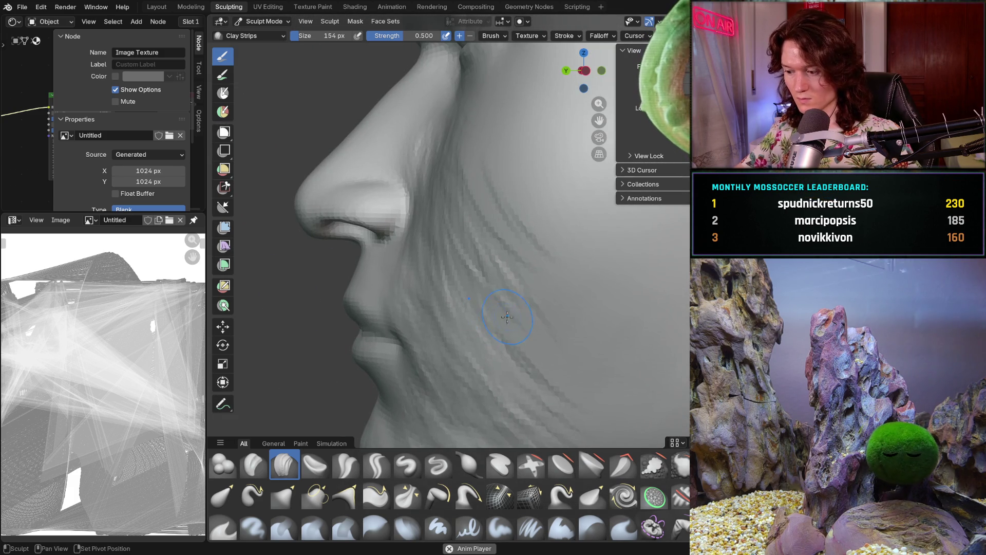
{"action": "scroll", "coordinate": [507, 332], "scroll_direction": "up", "scroll_amount": 2}
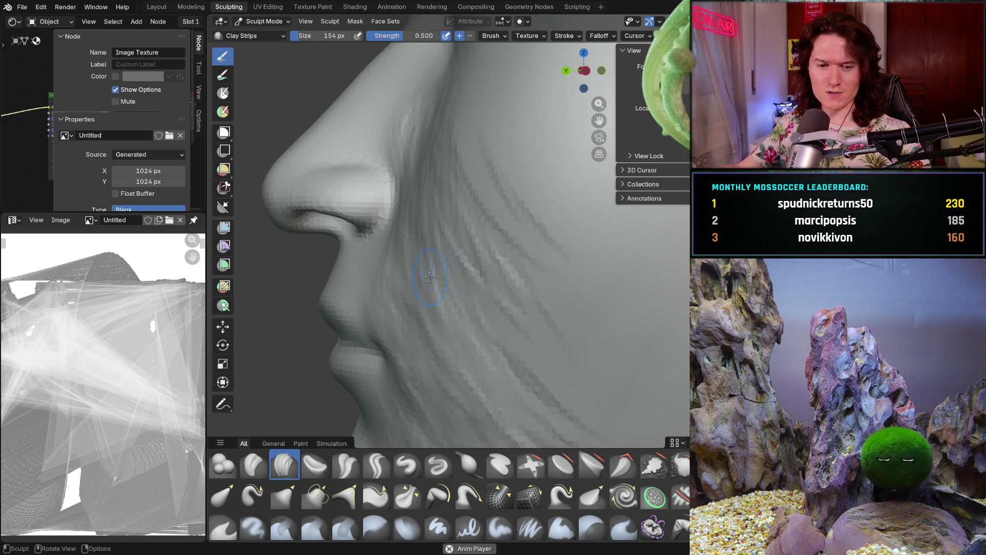
{"action": "middle_click_drag", "start_coordinate": [439, 297], "coordinate": [421, 336]}
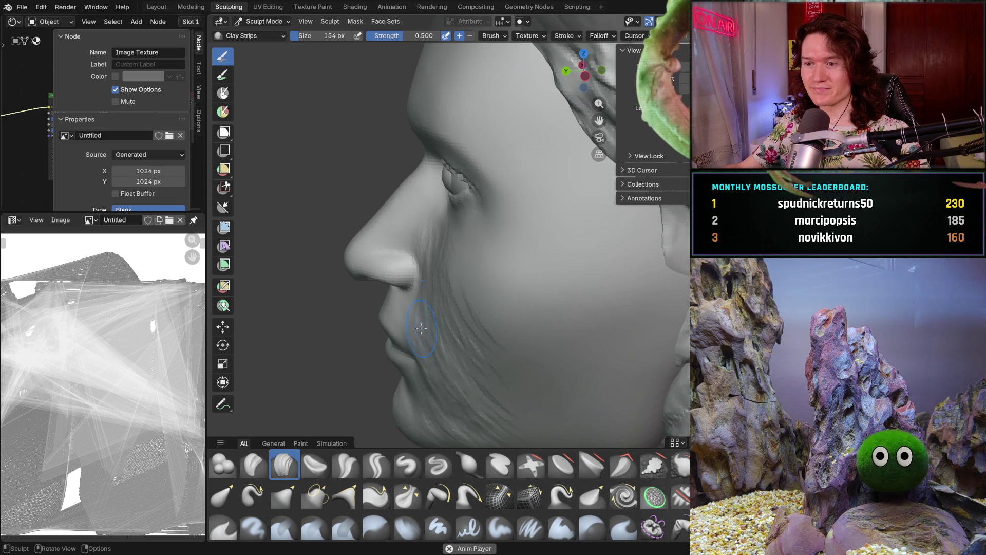
{"action": "scroll", "coordinate": [428, 327], "scroll_direction": "up", "scroll_amount": 4}
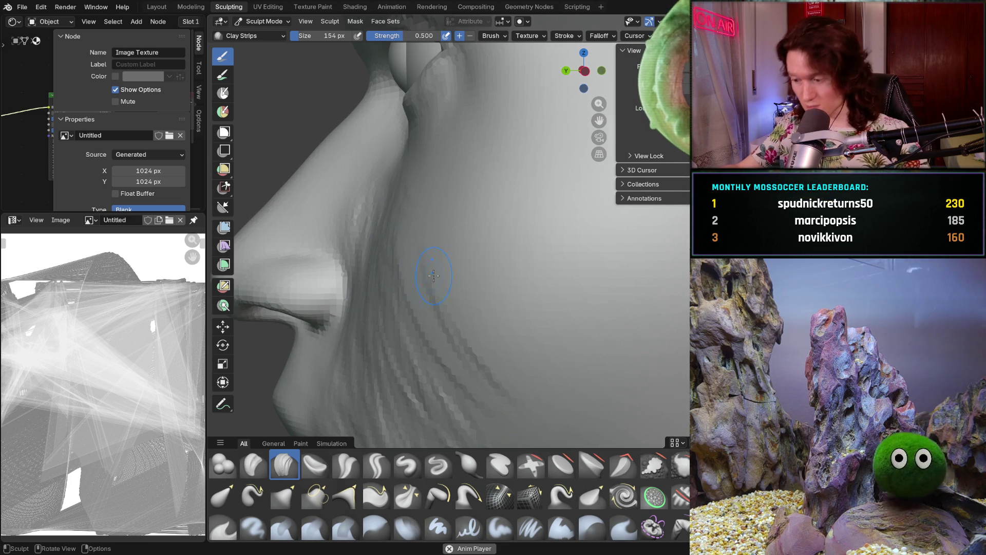
{"action": "middle_click_drag", "start_coordinate": [428, 266], "coordinate": [392, 280]}
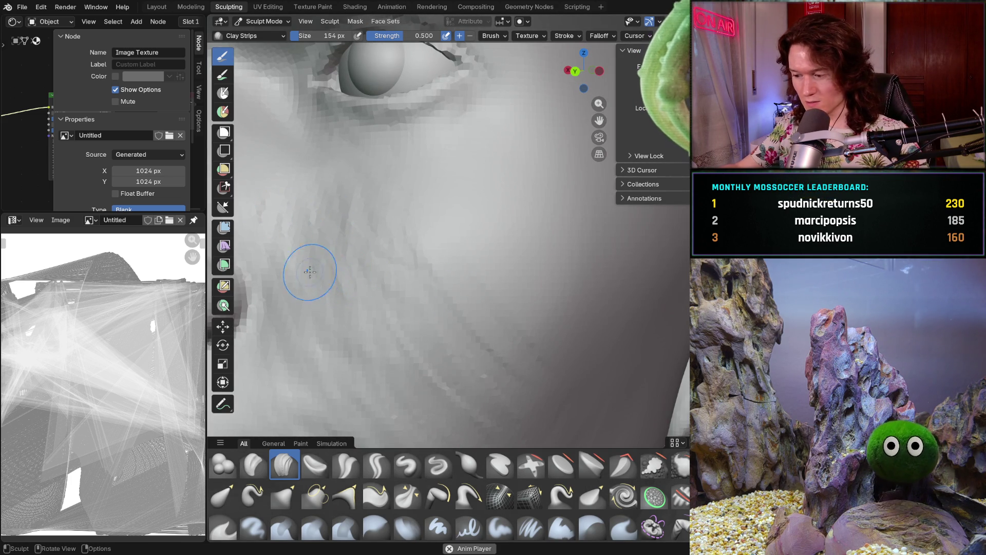
{"action": "middle_click_drag", "start_coordinate": [313, 270], "coordinate": [267, 265]}
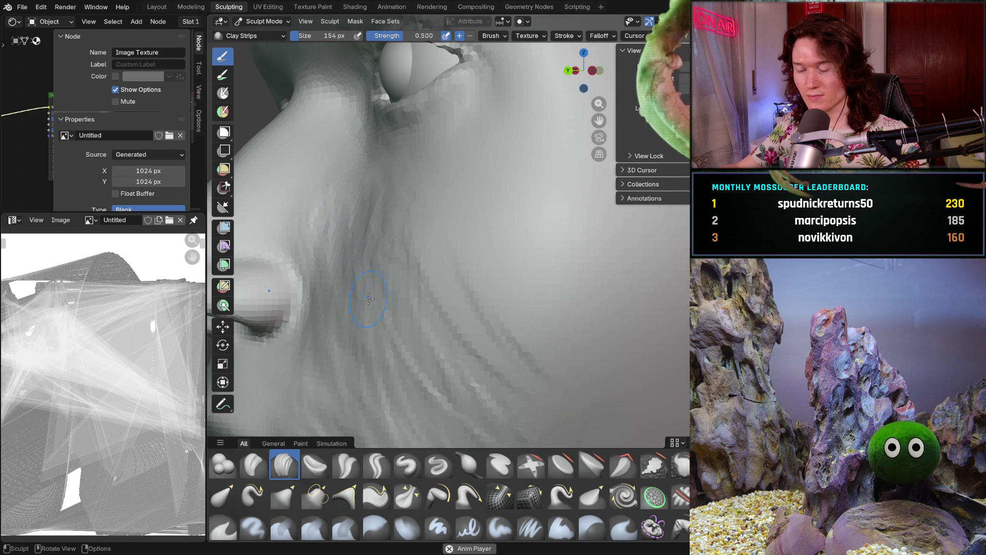
{"action": "mouse_move", "coordinate": [352, 324]}
{"action": "middle_mouse_down"}
{"action": "mouse_move", "coordinate": [338, 330]}
{"action": "mouse_move", "coordinate": [348, 330]}
{"action": "mouse_move", "coordinate": [323, 309]}
{"action": "middle_mouse_up"}
{"action": "mouse_move", "coordinate": [384, 378]}
{"action": "middle_mouse_down", "text": "shift"}
{"action": "mouse_move", "coordinate": [391, 326]}
{"action": "mouse_move", "coordinate": [411, 313]}
{"action": "middle_mouse_up", "text": "shift"}
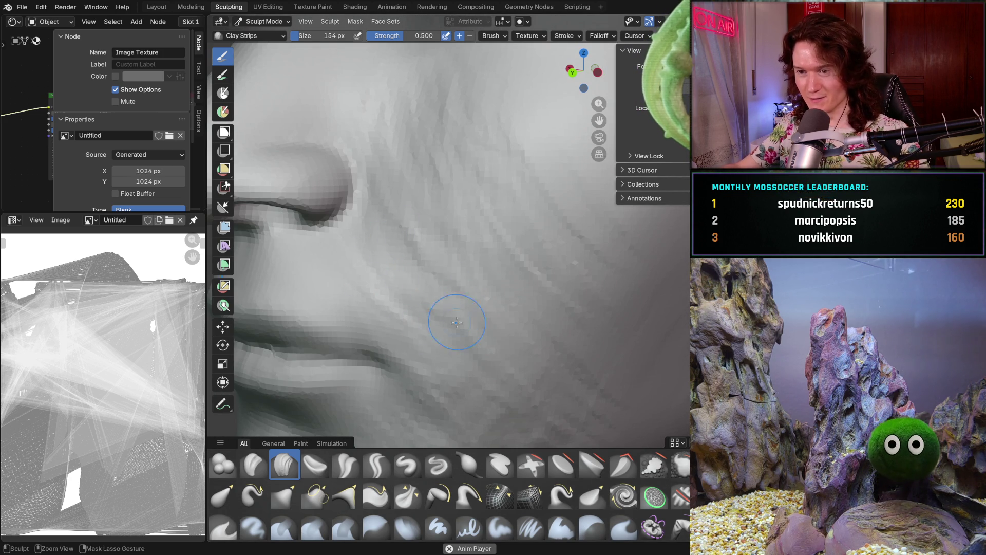
{"action": "scroll", "coordinate": [469, 282], "scroll_direction": "up", "scroll_amount": 3}
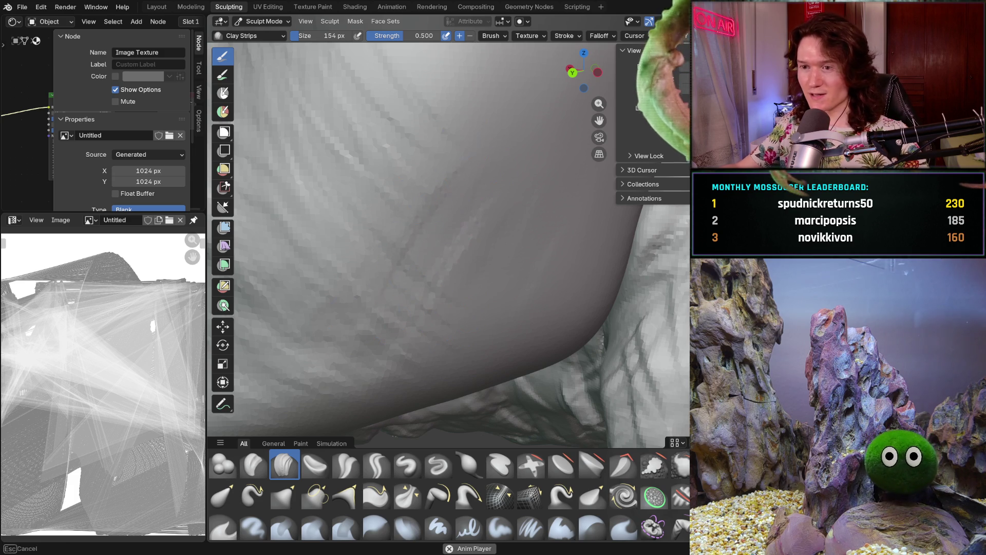
{"action": "mouse_move", "coordinate": [505, 248]}
{"action": "middle_mouse_down", "text": "ctrl"}
{"action": "mouse_move", "coordinate": [480, 269]}
{"action": "mouse_move", "coordinate": [406, 254]}
{"action": "mouse_move", "coordinate": [459, 199]}
{"action": "mouse_move", "coordinate": [463, 231]}
{"action": "mouse_move", "coordinate": [325, 266]}
{"action": "middle_mouse_up", "text": "ctrl"}
{"action": "middle_click_drag", "start_coordinate": [339, 315], "coordinate": [453, 310]}
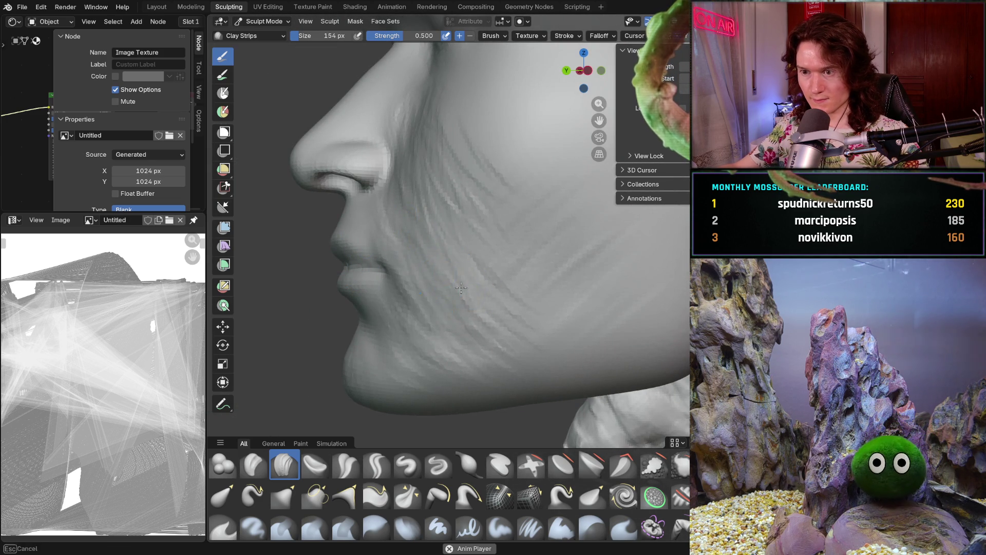
{"action": "middle_click_drag", "start_coordinate": [442, 251], "coordinate": [419, 273], "text": "shift"}
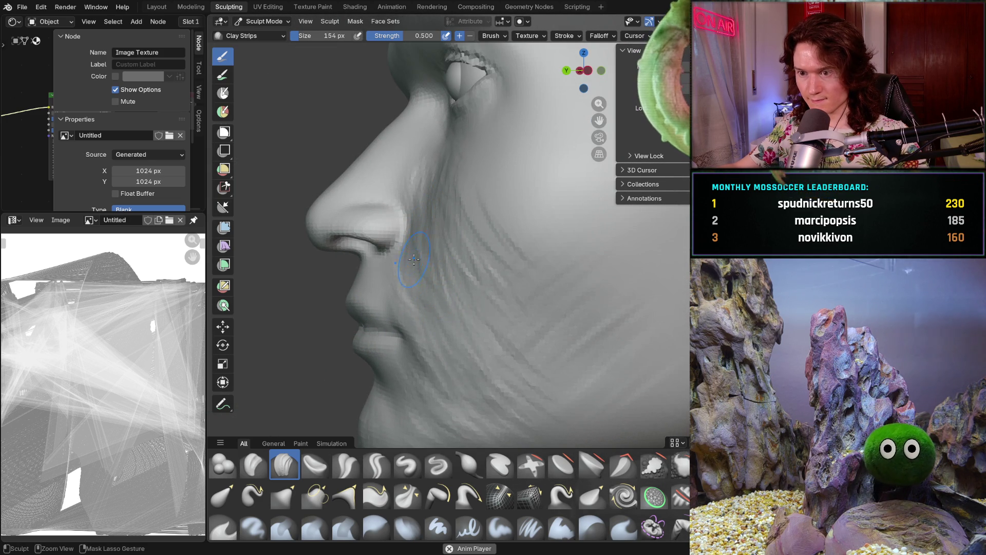
{"action": "scroll", "coordinate": [416, 262], "scroll_direction": "up", "scroll_amount": 5}
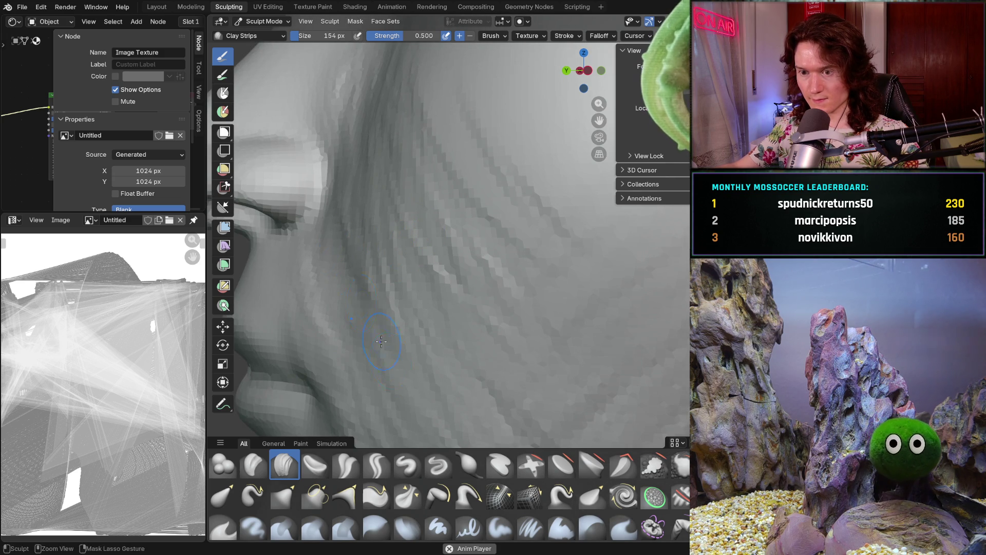
{"action": "scroll", "coordinate": [339, 244], "scroll_direction": "down", "scroll_amount": 5}
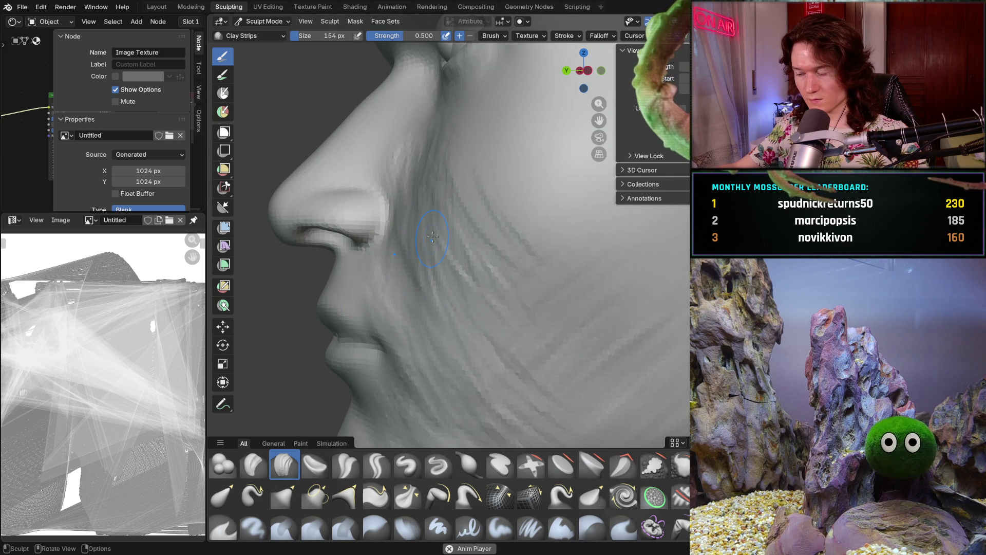
{"action": "scroll", "coordinate": [431, 243], "scroll_direction": "up", "scroll_amount": 5}
{"action": "mouse_move", "coordinate": [370, 216]}
{"action": "middle_mouse_down", "text": "ctrl"}
{"action": "mouse_move", "coordinate": [452, 257]}
{"action": "mouse_move", "coordinate": [475, 250]}
{"action": "mouse_move", "coordinate": [467, 240]}
{"action": "middle_mouse_up", "text": "ctrl"}
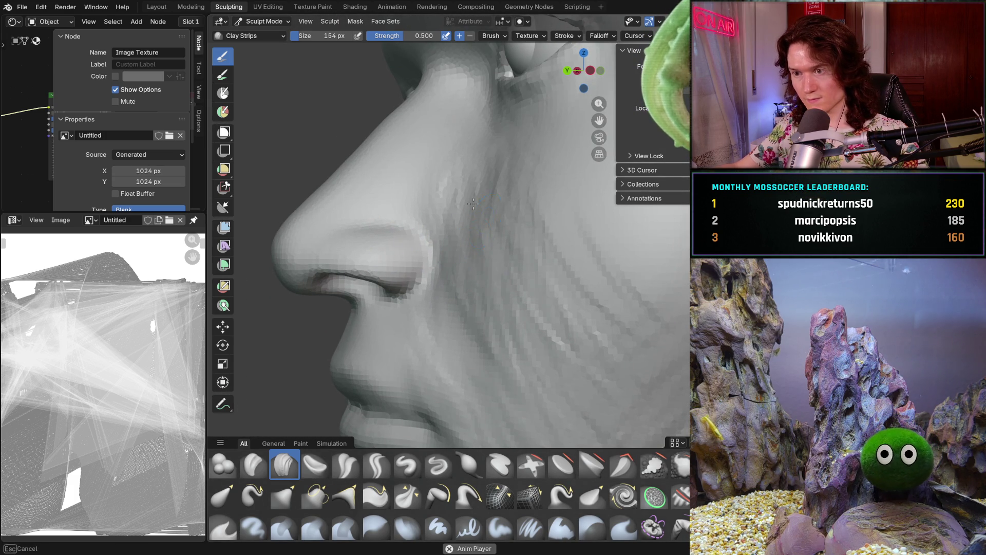
{"action": "middle_click_drag", "start_coordinate": [518, 220], "coordinate": [478, 221]}
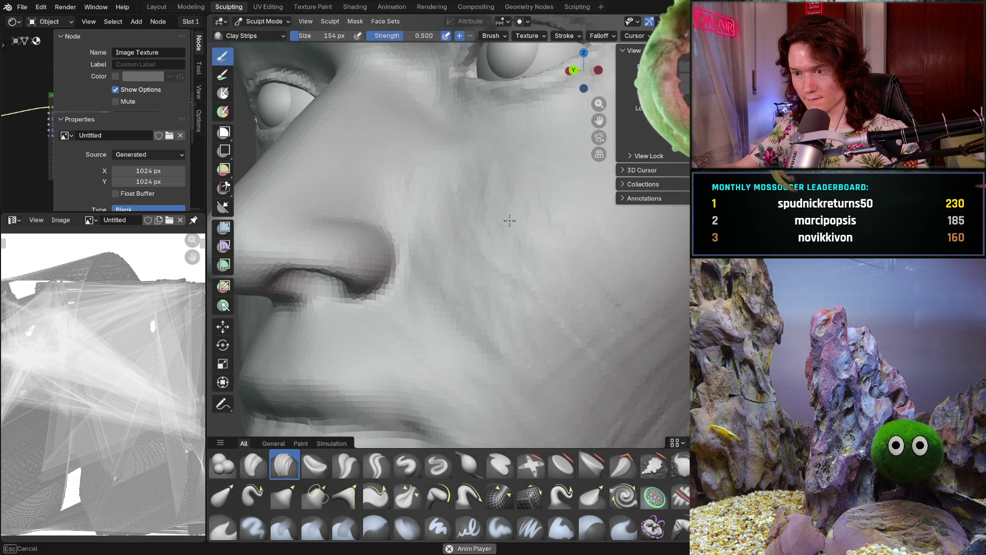
{"action": "mouse_move", "coordinate": [515, 218]}
{"action": "middle_mouse_down"}
{"action": "mouse_move", "coordinate": [532, 260]}
{"action": "mouse_move", "coordinate": [441, 257]}
{"action": "middle_mouse_up"}
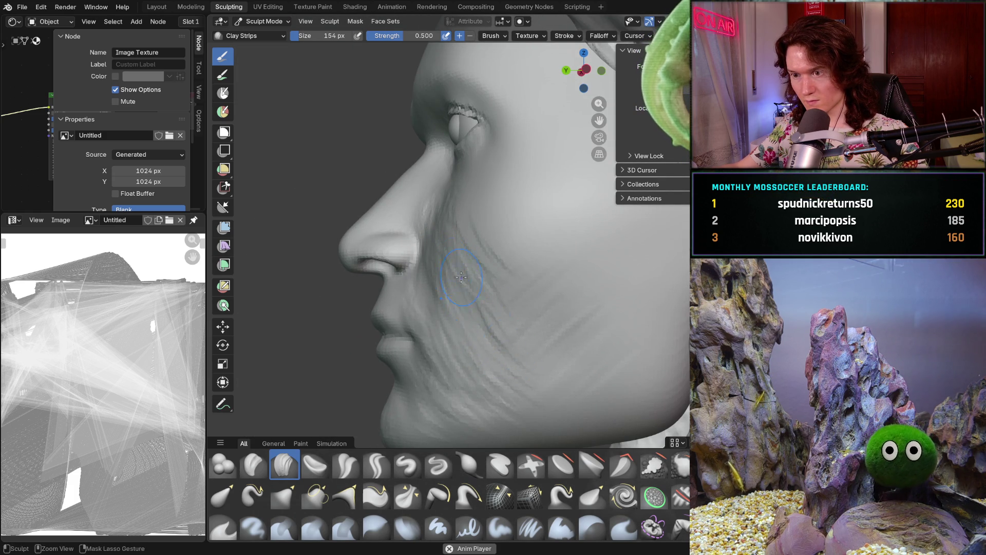
{"action": "middle_click_drag", "start_coordinate": [467, 307], "coordinate": [462, 280]}
{"action": "scroll", "coordinate": [385, 231], "scroll_direction": "up", "scroll_amount": 5}
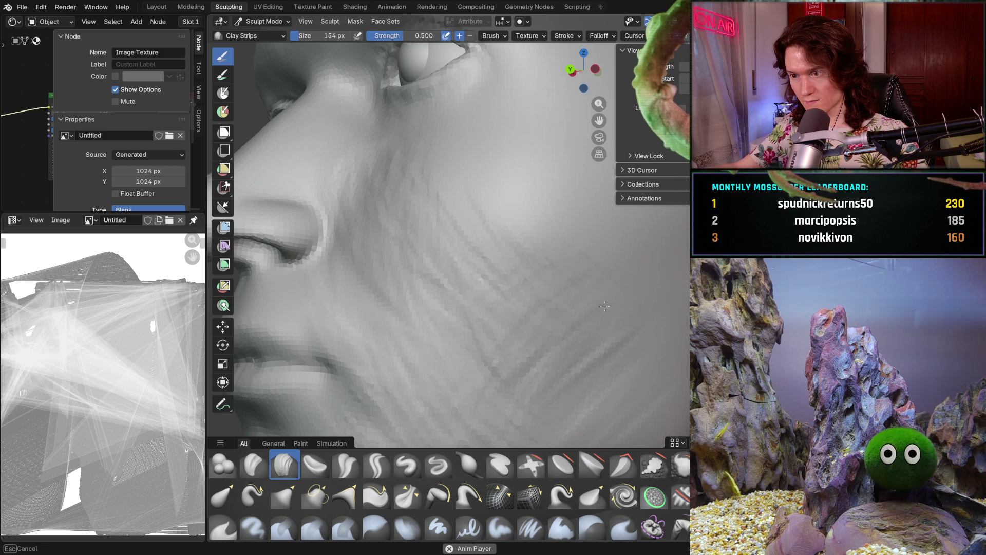
{"action": "scroll", "coordinate": [559, 307], "scroll_direction": "down", "scroll_amount": 10}
{"action": "mouse_move", "coordinate": [559, 306]}
{"action": "middle_mouse_down"}
{"action": "mouse_move", "coordinate": [632, 326]}
{"action": "mouse_move", "coordinate": [610, 326]}
{"action": "mouse_move", "coordinate": [602, 311]}
{"action": "mouse_move", "coordinate": [650, 301]}
{"action": "middle_mouse_up"}
{"action": "scroll", "coordinate": [578, 290], "scroll_direction": "up", "scroll_amount": 4}
{"action": "scroll", "coordinate": [580, 248], "scroll_direction": "down", "scroll_amount": 4}
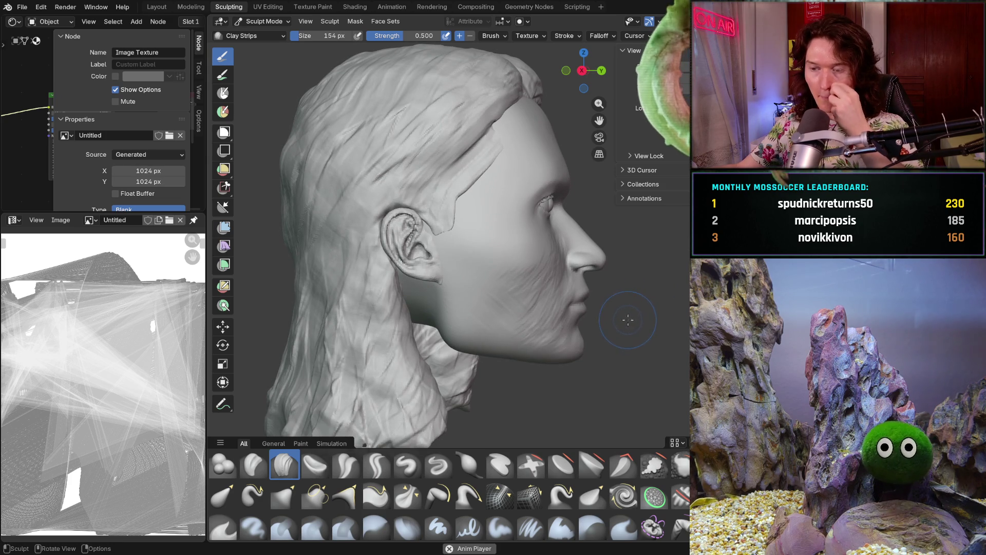
{"action": "middle_click_drag", "start_coordinate": [544, 320], "coordinate": [478, 226], "text": "ctrl"}
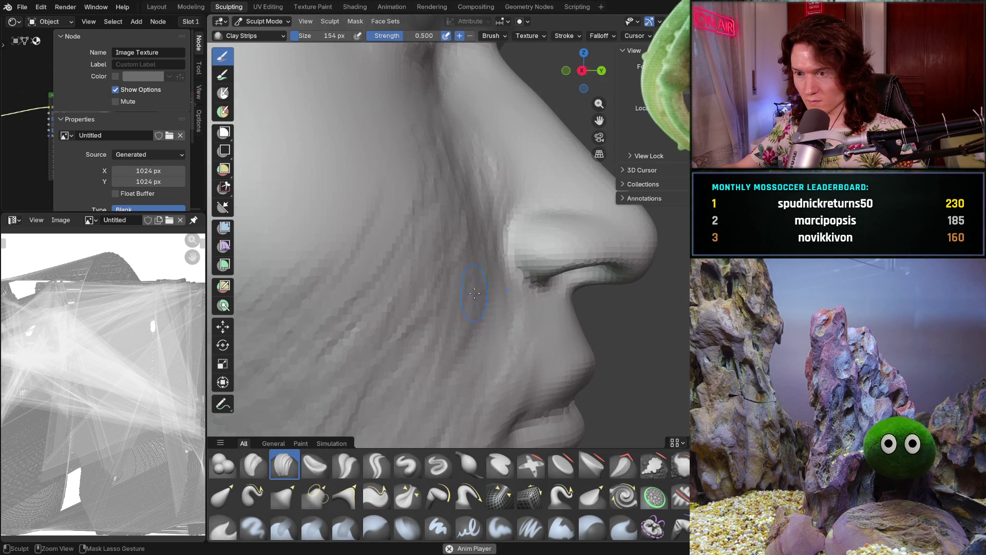
{"action": "middle_click_drag", "start_coordinate": [491, 284], "coordinate": [478, 260], "text": "ctrl"}
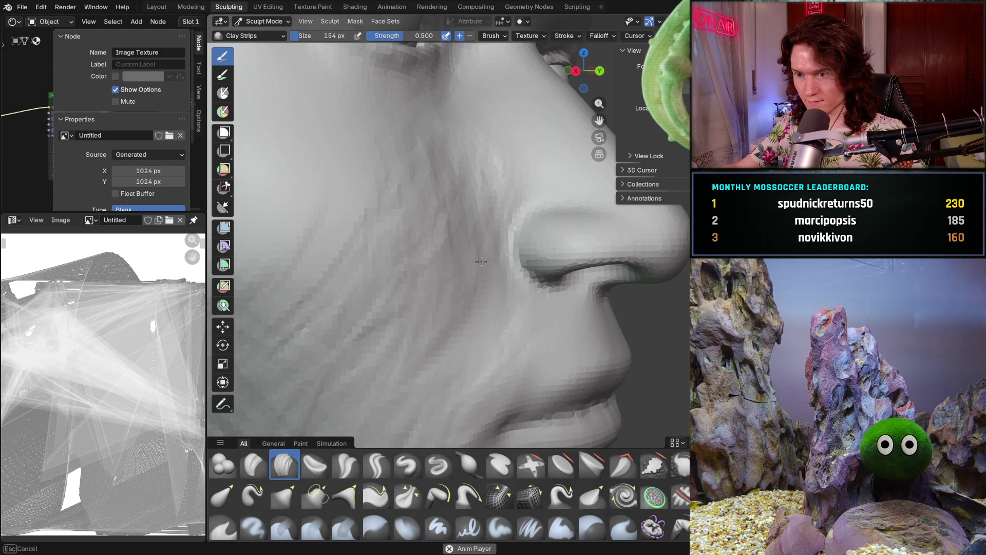
{"action": "middle_click_drag", "start_coordinate": [392, 352], "coordinate": [387, 317]}
{"action": "scroll", "coordinate": [383, 308], "scroll_direction": "up", "scroll_amount": 5}
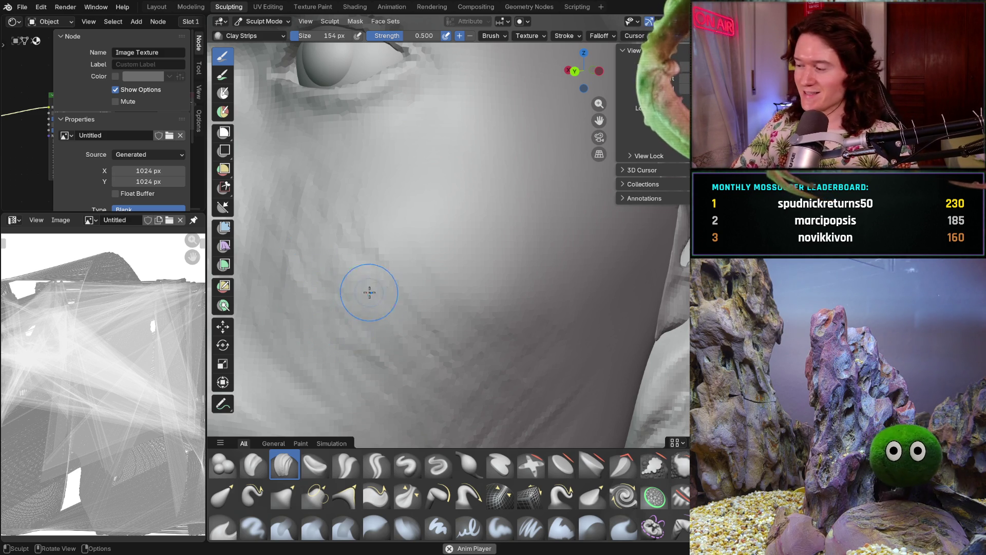
From a near-frontal view, lay two Clay Strips strokes on the cheek beside the nose
{"action": "middle_click_drag", "start_coordinate": [363, 286], "coordinate": [353, 291]}
{"action": "scroll", "coordinate": [354, 291], "scroll_direction": "down", "scroll_amount": 5}
{"action": "scroll", "coordinate": [385, 275], "scroll_direction": "up", "scroll_amount": 6}
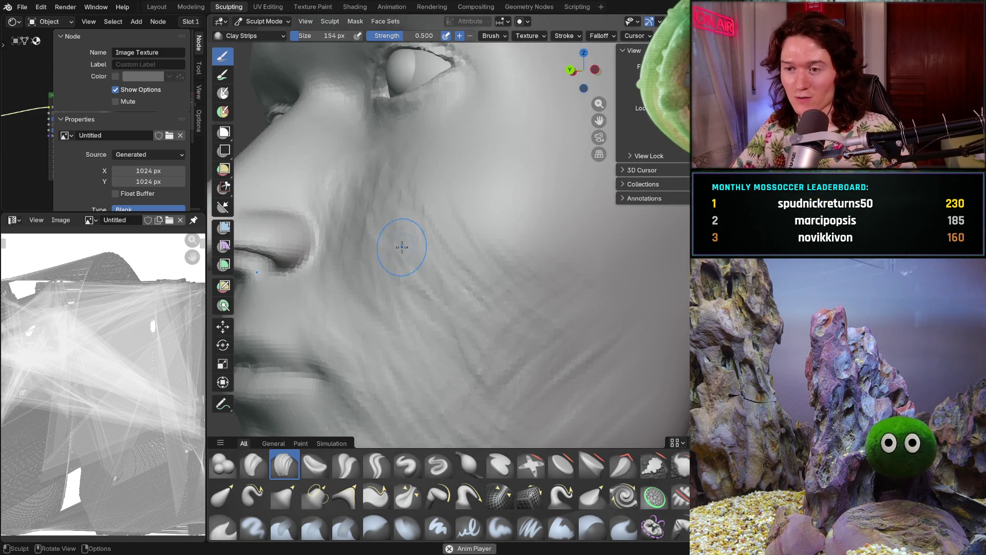
{"action": "scroll", "coordinate": [413, 270], "scroll_direction": "down", "scroll_amount": 2}
{"action": "scroll", "coordinate": [407, 260], "scroll_direction": "up", "scroll_amount": 3}
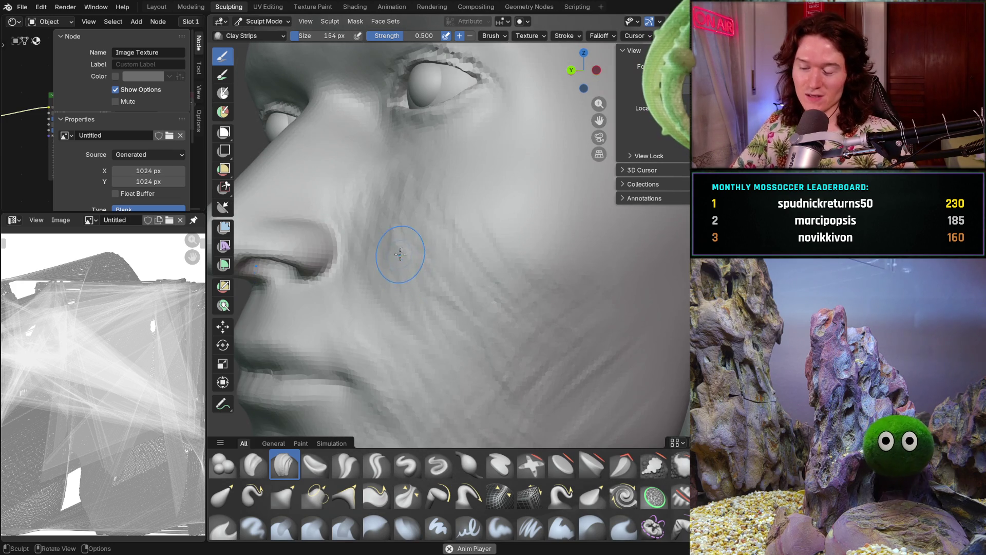
{"action": "middle_click_drag", "start_coordinate": [396, 253], "coordinate": [459, 259]}
{"action": "scroll", "coordinate": [459, 260], "scroll_direction": "up", "scroll_amount": 5}
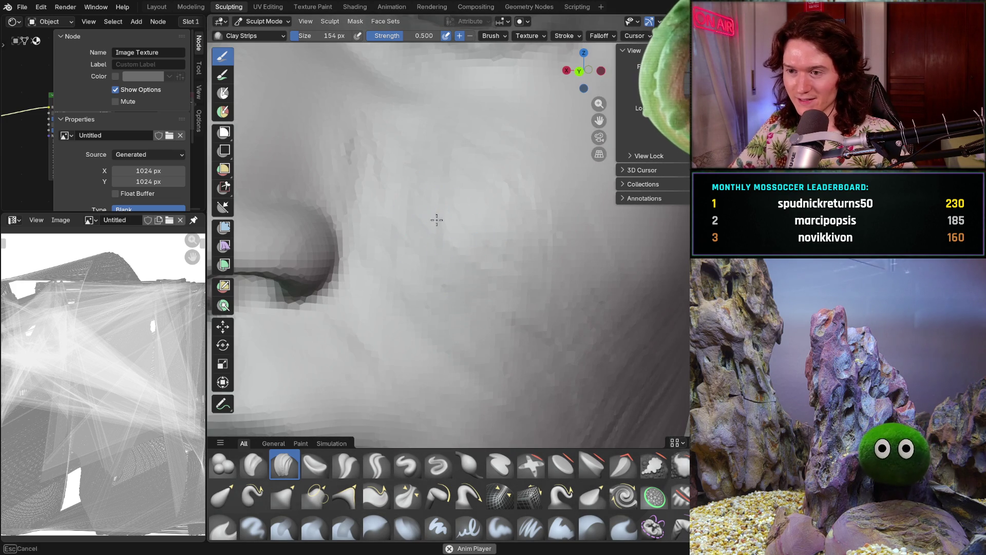
{"action": "mouse_move", "coordinate": [499, 252]}
{"action": "left_mouse_down"}
{"action": "mouse_move", "coordinate": [407, 183]}
{"action": "mouse_move", "coordinate": [414, 169]}
{"action": "left_mouse_up"}
{"action": "left_click_drag", "start_coordinate": [540, 205], "coordinate": [583, 250]}
Orbit out to the nose profile and a wider view of lips and chin to review
{"action": "scroll", "coordinate": [543, 209], "scroll_direction": "down", "scroll_amount": 5}
{"action": "mouse_move", "coordinate": [519, 226]}
{"action": "middle_mouse_down"}
{"action": "mouse_move", "coordinate": [536, 253]}
{"action": "mouse_move", "coordinate": [548, 232]}
{"action": "middle_mouse_up"}
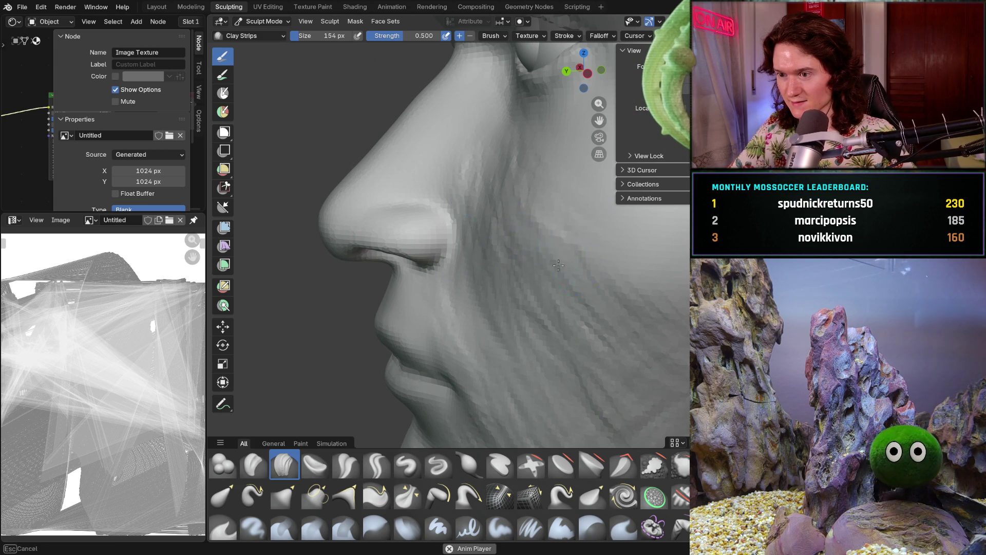
{"action": "middle_click_drag", "start_coordinate": [602, 223], "coordinate": [497, 175]}
{"action": "mouse_move", "coordinate": [486, 224]}
{"action": "middle_mouse_down", "text": "ctrl"}
{"action": "mouse_move", "coordinate": [479, 204]}
{"action": "mouse_move", "coordinate": [479, 231]}
{"action": "mouse_move", "coordinate": [483, 200]}
{"action": "mouse_move", "coordinate": [594, 308]}
{"action": "mouse_move", "coordinate": [669, 341]}
{"action": "mouse_move", "coordinate": [646, 335]}
{"action": "mouse_move", "coordinate": [524, 355]}
{"action": "middle_mouse_up", "text": "ctrl"}
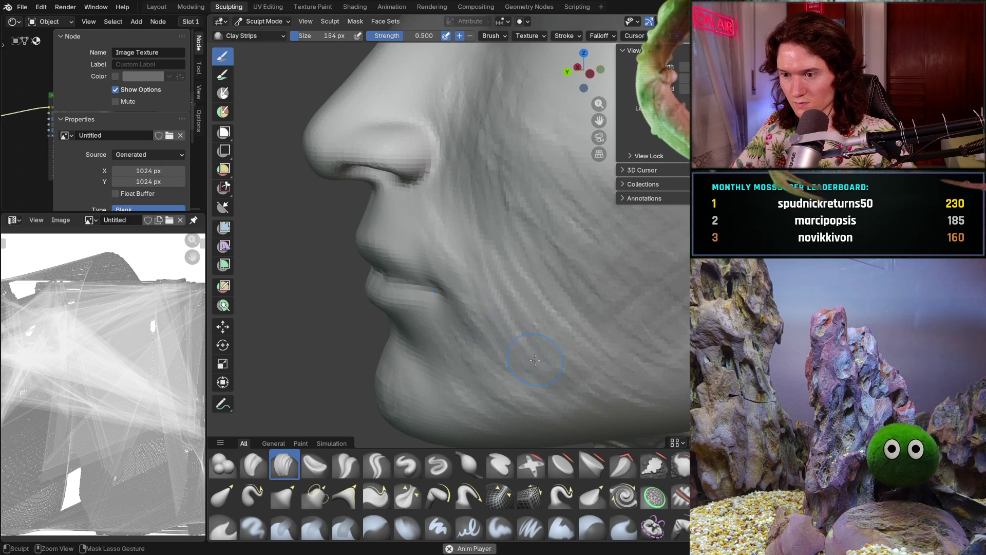
{"action": "middle_click_drag", "start_coordinate": [488, 315], "coordinate": [489, 314]}
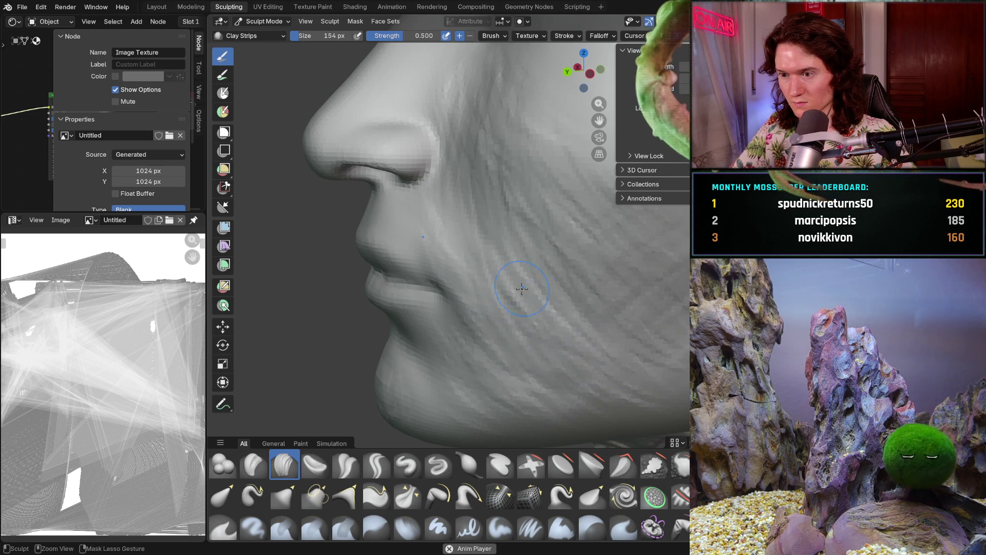
{"action": "mouse_move", "coordinate": [521, 345]}
{"action": "middle_mouse_down"}
{"action": "mouse_move", "coordinate": [489, 374]}
{"action": "mouse_move", "coordinate": [566, 308]}
{"action": "mouse_move", "coordinate": [517, 317]}
{"action": "middle_mouse_up"}
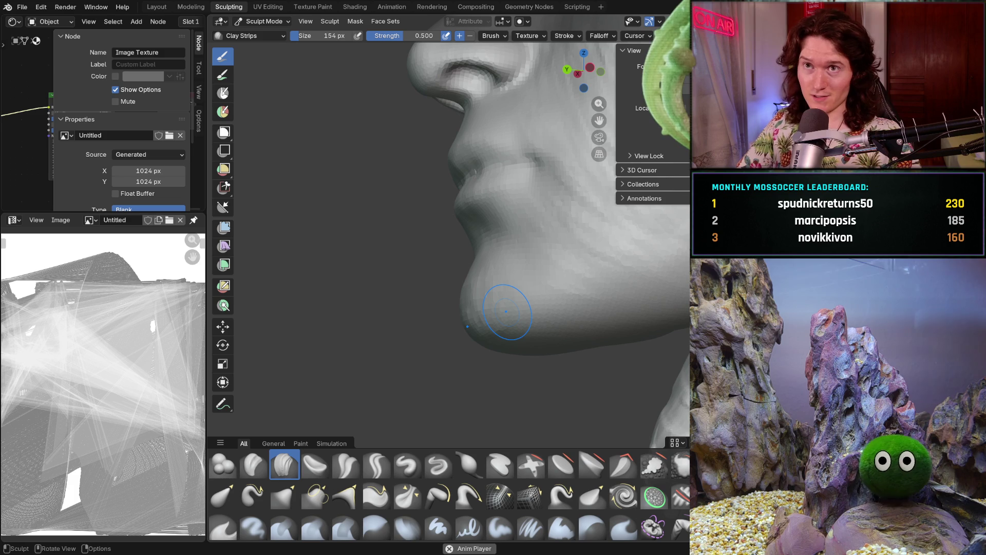
{"action": "mouse_move", "coordinate": [510, 308]}
{"action": "middle_mouse_down"}
{"action": "mouse_move", "coordinate": [403, 326]}
{"action": "mouse_move", "coordinate": [453, 331]}
{"action": "mouse_move", "coordinate": [435, 329]}
{"action": "middle_mouse_up"}
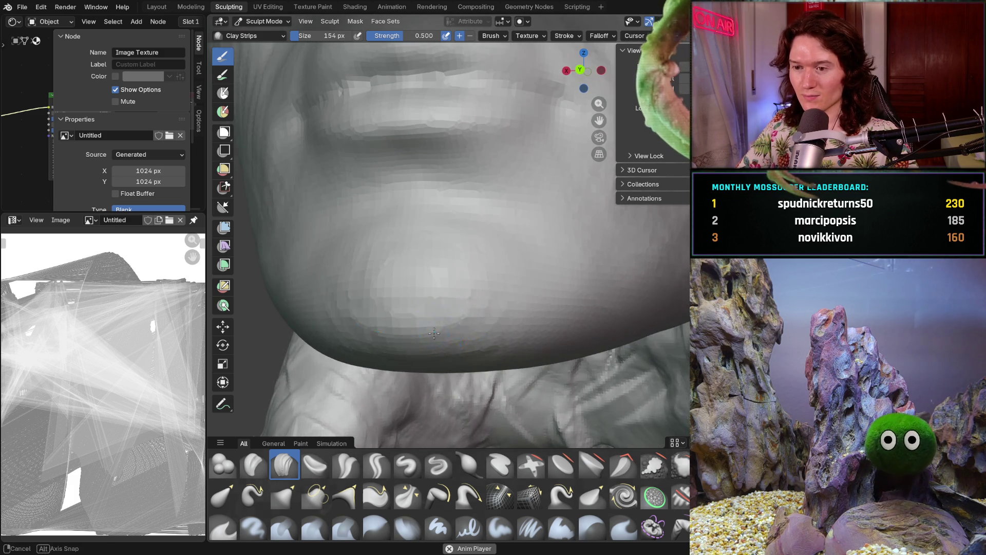
{"action": "scroll", "coordinate": [401, 339], "scroll_direction": "up", "scroll_amount": 5}
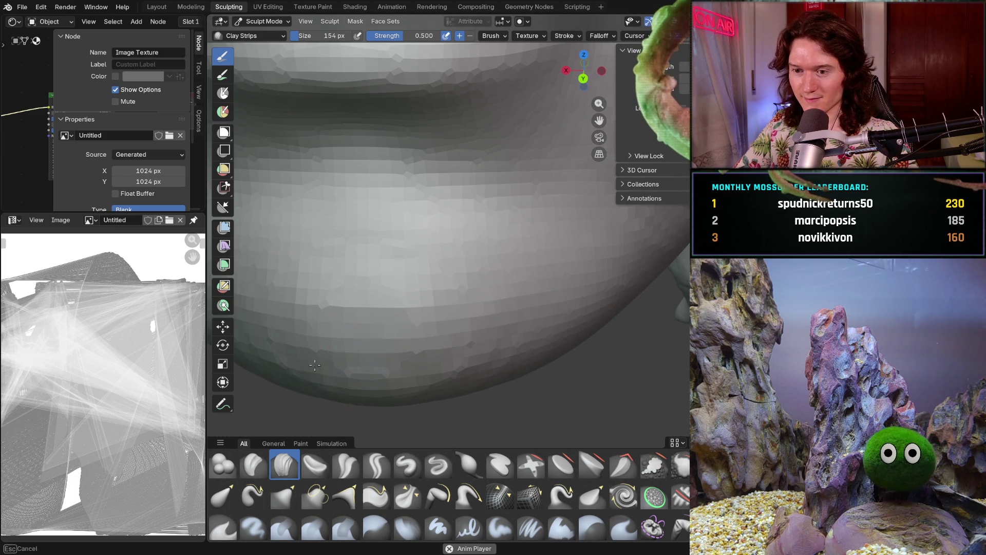
{"action": "scroll", "coordinate": [325, 345], "scroll_direction": "down", "scroll_amount": 3}
{"action": "mouse_move", "coordinate": [360, 334]}
{"action": "middle_mouse_down"}
{"action": "mouse_move", "coordinate": [511, 304]}
{"action": "mouse_move", "coordinate": [538, 267]}
{"action": "mouse_move", "coordinate": [502, 323]}
{"action": "mouse_move", "coordinate": [463, 288]}
{"action": "mouse_move", "coordinate": [392, 286]}
{"action": "mouse_move", "coordinate": [417, 249]}
{"action": "middle_mouse_up"}
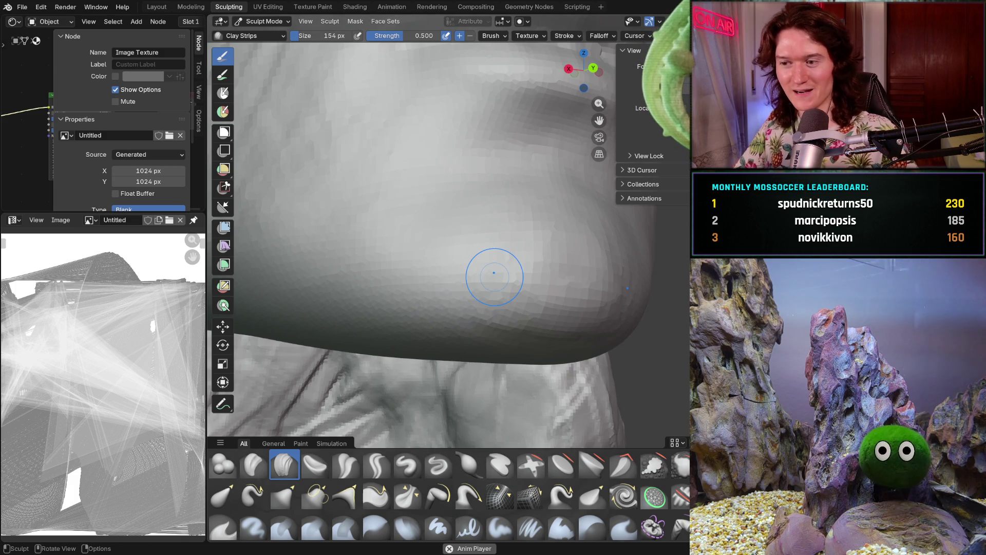
{"action": "middle_click_drag", "start_coordinate": [575, 315], "coordinate": [524, 333]}
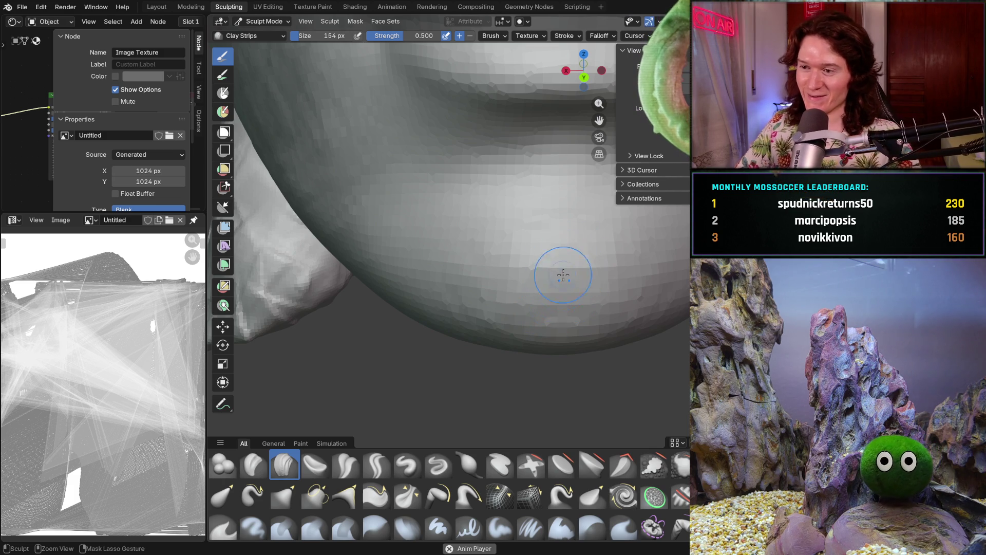
{"action": "key", "text": "Home"}
{"action": "mouse_move", "coordinate": [517, 318]}
{"action": "middle_mouse_down"}
{"action": "mouse_move", "coordinate": [493, 298]}
{"action": "mouse_move", "coordinate": [470, 308]}
{"action": "middle_mouse_up"}
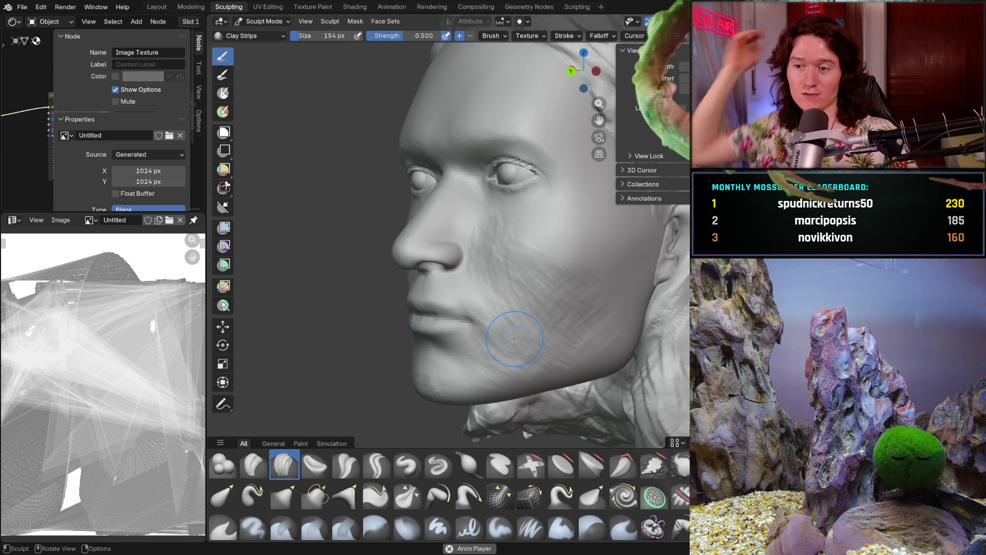
{"action": "mouse_move", "coordinate": [457, 318]}
{"action": "middle_mouse_down"}
{"action": "mouse_move", "coordinate": [560, 339]}
{"action": "mouse_move", "coordinate": [575, 329]}
{"action": "mouse_move", "coordinate": [568, 301]}
{"action": "mouse_move", "coordinate": [546, 319]}
{"action": "mouse_move", "coordinate": [490, 291]}
{"action": "mouse_move", "coordinate": [510, 273]}
{"action": "mouse_move", "coordinate": [509, 242]}
{"action": "mouse_move", "coordinate": [522, 257]}
{"action": "mouse_move", "coordinate": [513, 293]}
{"action": "middle_mouse_up"}
{"action": "key", "text": "g"}
Set the brush radius to 256 px and inspect the nose from frontal and side views
{"action": "key", "text": "f"}
{"action": "left_click", "coordinate": [511, 280]}
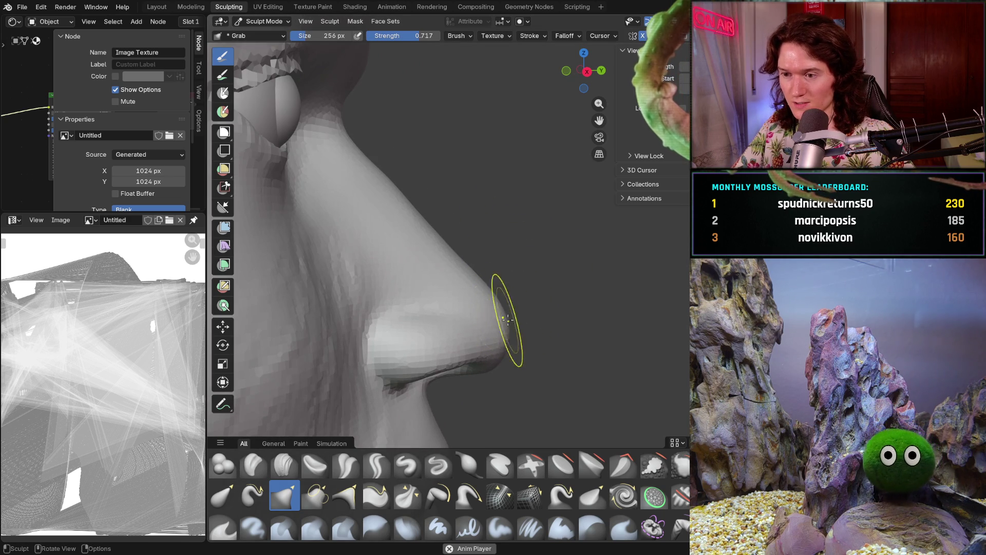
{"action": "mouse_move", "coordinate": [568, 293]}
{"action": "middle_mouse_down"}
{"action": "mouse_move", "coordinate": [535, 326]}
{"action": "mouse_move", "coordinate": [484, 286]}
{"action": "middle_mouse_up"}
{"action": "mouse_move", "coordinate": [568, 282]}
{"action": "middle_mouse_down", "text": "ctrl"}
{"action": "mouse_move", "coordinate": [565, 329]}
{"action": "mouse_move", "coordinate": [473, 337]}
{"action": "mouse_move", "coordinate": [460, 305]}
{"action": "middle_mouse_up", "text": "ctrl"}
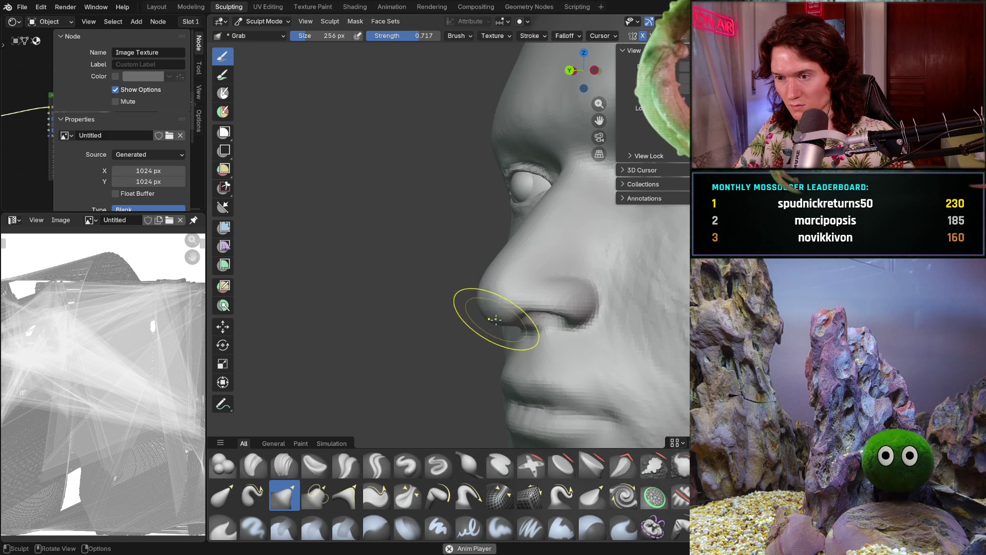
{"action": "mouse_move", "coordinate": [478, 310]}
{"action": "middle_mouse_down"}
{"action": "mouse_move", "coordinate": [419, 331]}
{"action": "mouse_move", "coordinate": [566, 297]}
{"action": "mouse_move", "coordinate": [632, 341]}
{"action": "mouse_move", "coordinate": [628, 286]}
{"action": "middle_mouse_up"}
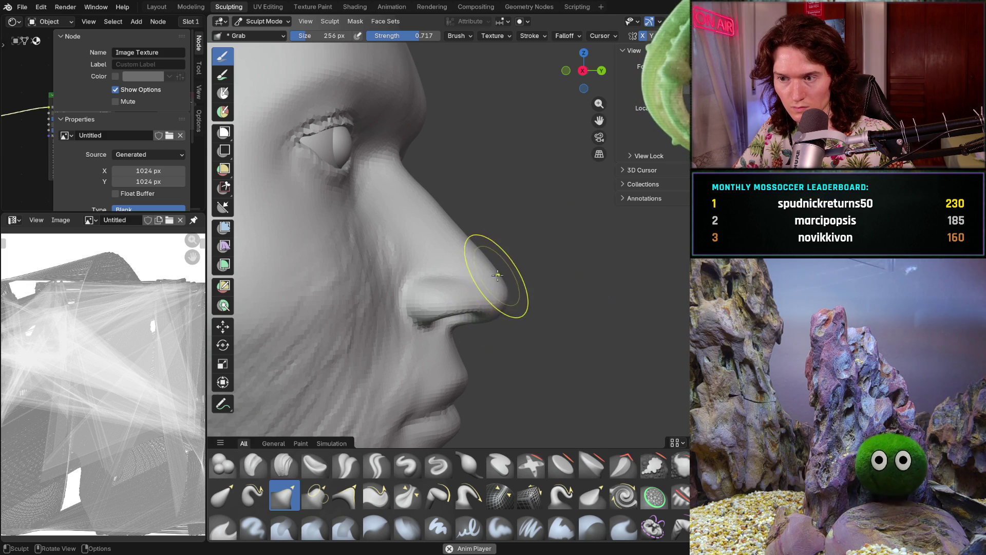
{"action": "middle_click_drag", "start_coordinate": [569, 264], "coordinate": [462, 286]}
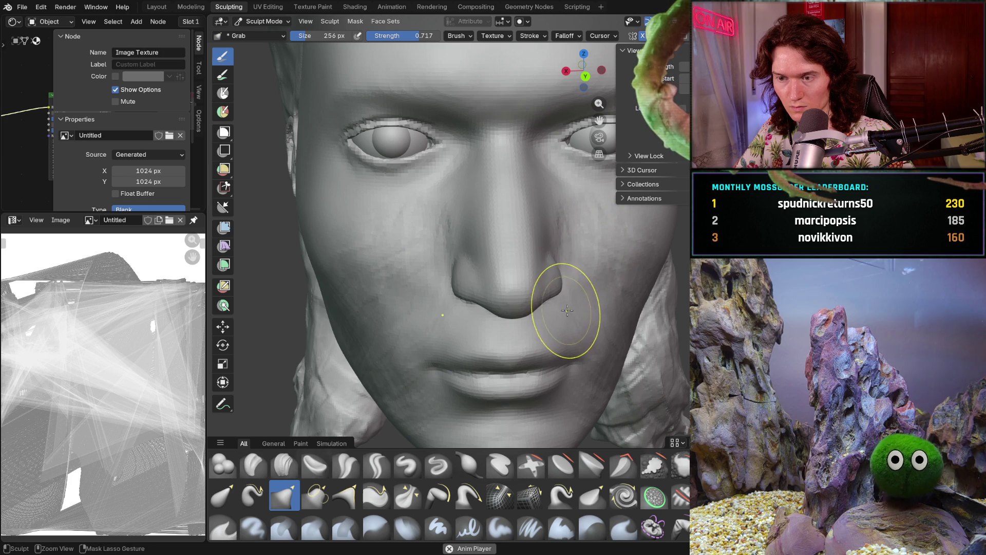
{"action": "middle_click_drag", "start_coordinate": [562, 308], "coordinate": [544, 283]}
Examine the nose tip and nostrils from lower and side angles, then select Clay Strips
{"action": "scroll", "coordinate": [544, 283], "scroll_direction": "up", "scroll_amount": 5}
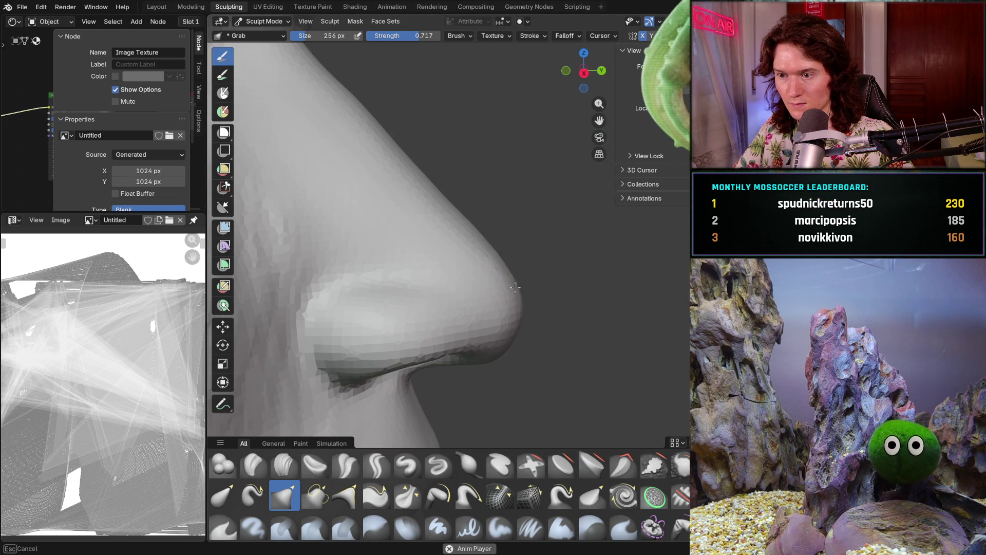
{"action": "mouse_move", "coordinate": [519, 271]}
{"action": "middle_mouse_down"}
{"action": "mouse_move", "coordinate": [480, 258]}
{"action": "mouse_move", "coordinate": [490, 297]}
{"action": "mouse_move", "coordinate": [496, 286]}
{"action": "mouse_move", "coordinate": [577, 263]}
{"action": "middle_mouse_up"}
{"action": "scroll", "coordinate": [483, 277], "scroll_direction": "up", "scroll_amount": 2}
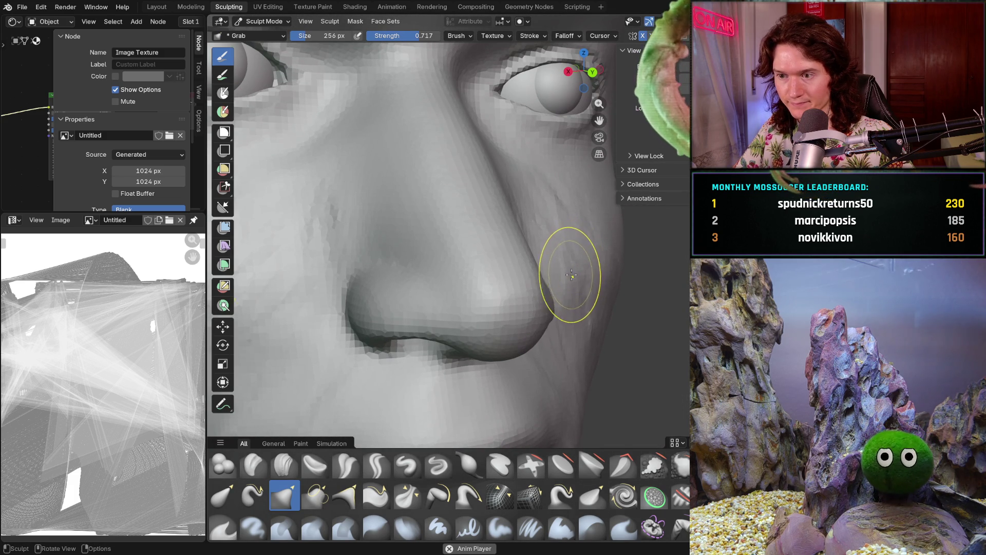
{"action": "mouse_move", "coordinate": [568, 270]}
{"action": "middle_mouse_down"}
{"action": "mouse_move", "coordinate": [457, 297]}
{"action": "mouse_move", "coordinate": [418, 319]}
{"action": "middle_mouse_up"}
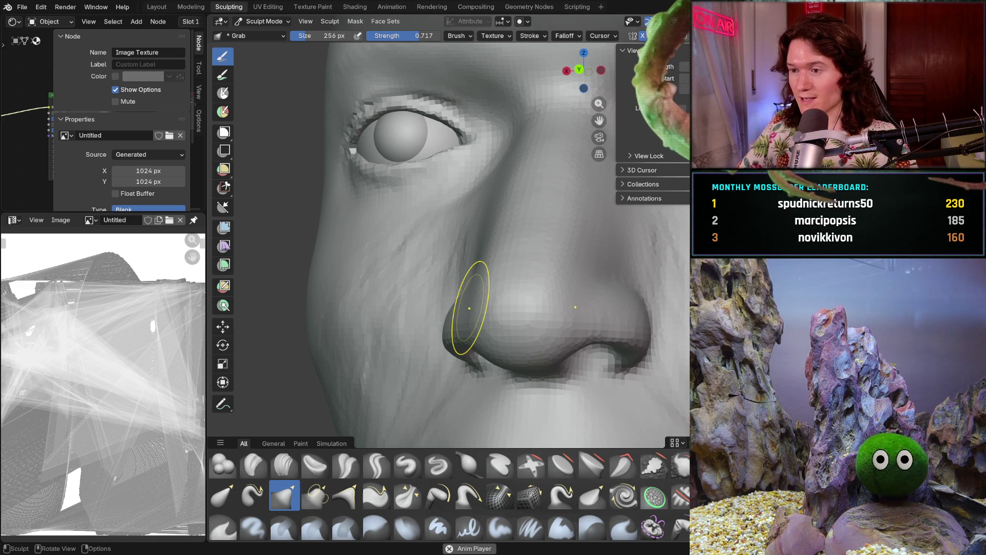
{"action": "middle_click_drag", "start_coordinate": [528, 330], "coordinate": [562, 330]}
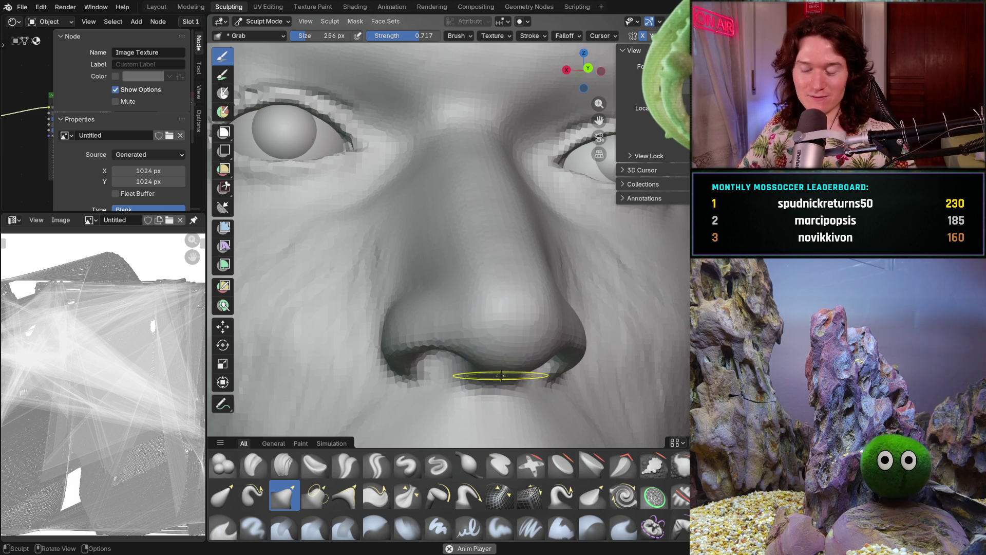
{"action": "mouse_move", "coordinate": [442, 307]}
{"action": "middle_mouse_down"}
{"action": "mouse_move", "coordinate": [491, 304]}
{"action": "mouse_move", "coordinate": [427, 359]}
{"action": "middle_mouse_up"}
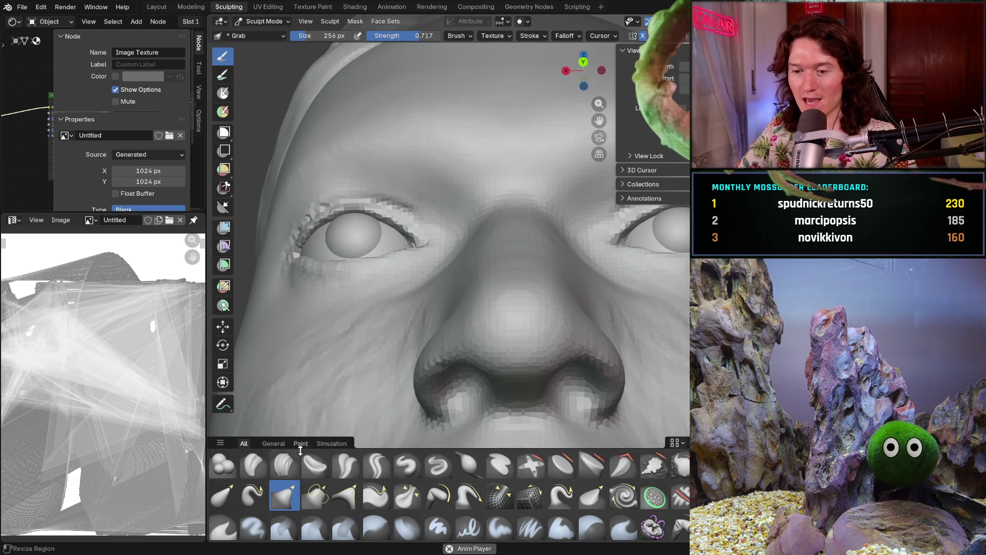
{"action": "left_click", "coordinate": [284, 465]}
{"action": "mouse_move", "coordinate": [479, 302]}
{"action": "middle_mouse_down"}
{"action": "mouse_move", "coordinate": [484, 363]}
{"action": "mouse_move", "coordinate": [492, 363]}
{"action": "middle_mouse_up"}
Set the Clay Strips radius to 192 px and reframe the nose from the front
{"action": "key", "text": "f"}
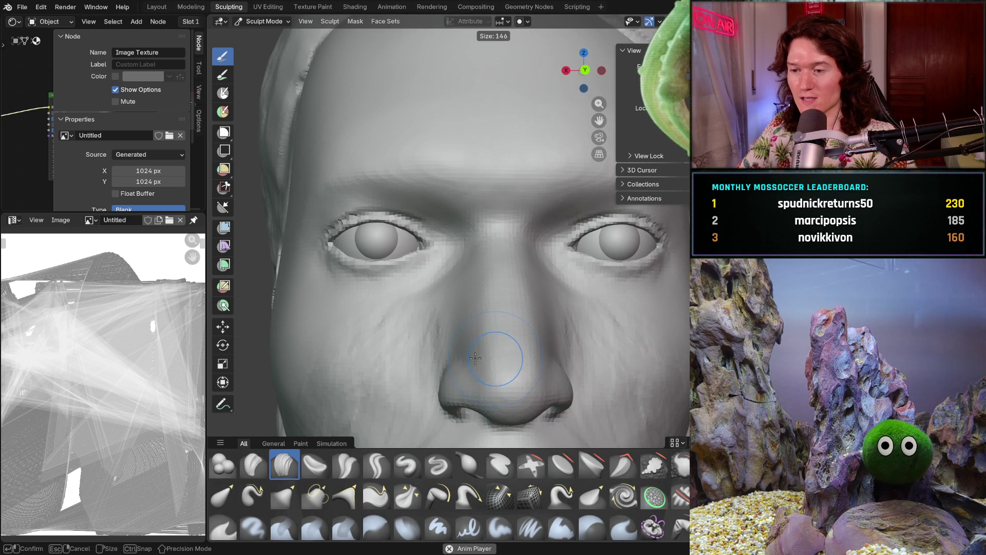
{"action": "left_click", "coordinate": [483, 358]}
{"action": "scroll", "coordinate": [481, 358], "scroll_direction": "up", "scroll_amount": 5}
{"action": "scroll", "coordinate": [481, 358], "scroll_direction": "down", "scroll_amount": 4}
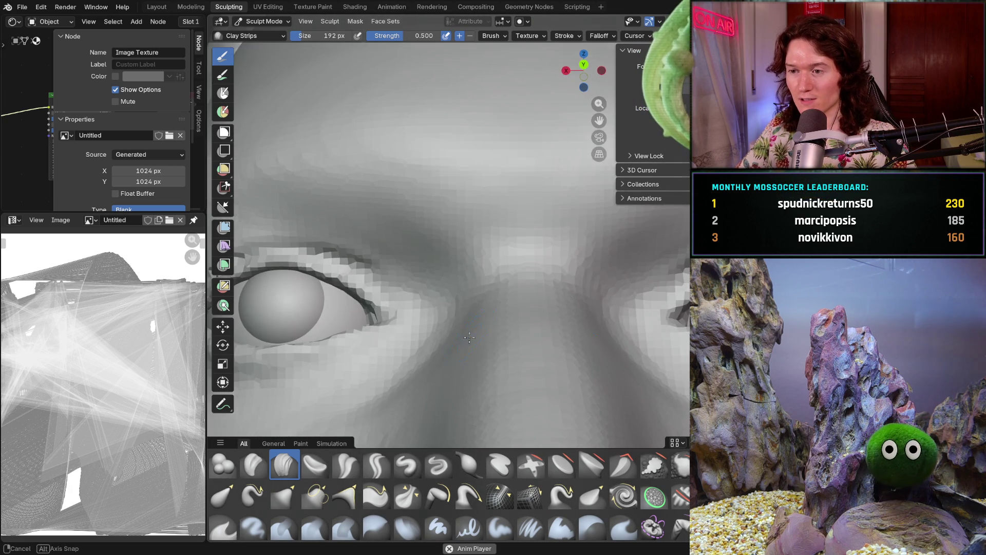
{"action": "mouse_move", "coordinate": [488, 378]}
{"action": "middle_mouse_down", "text": "shift"}
{"action": "mouse_move", "coordinate": [468, 308]}
{"action": "mouse_move", "coordinate": [453, 300]}
{"action": "mouse_move", "coordinate": [452, 354]}
{"action": "mouse_move", "coordinate": [463, 354]}
{"action": "middle_mouse_up", "text": "shift"}
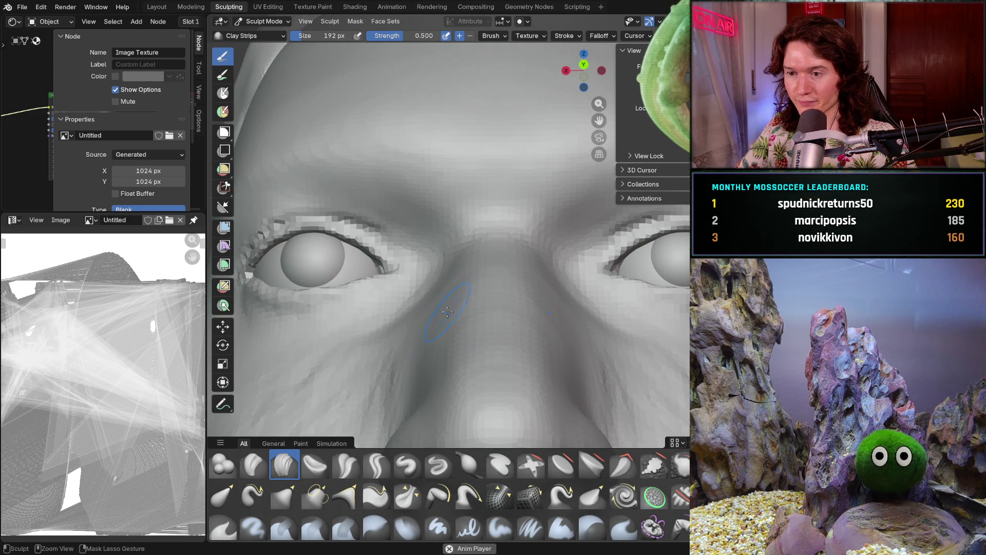
{"action": "middle_click_drag", "start_coordinate": [445, 356], "coordinate": [425, 317]}
{"action": "right_click_drag", "start_coordinate": [432, 366], "coordinate": [433, 371]}
{"action": "mouse_move", "coordinate": [444, 326]}
{"action": "middle_mouse_down"}
{"action": "mouse_move", "coordinate": [476, 378]}
{"action": "mouse_move", "coordinate": [476, 368]}
{"action": "middle_mouse_up"}
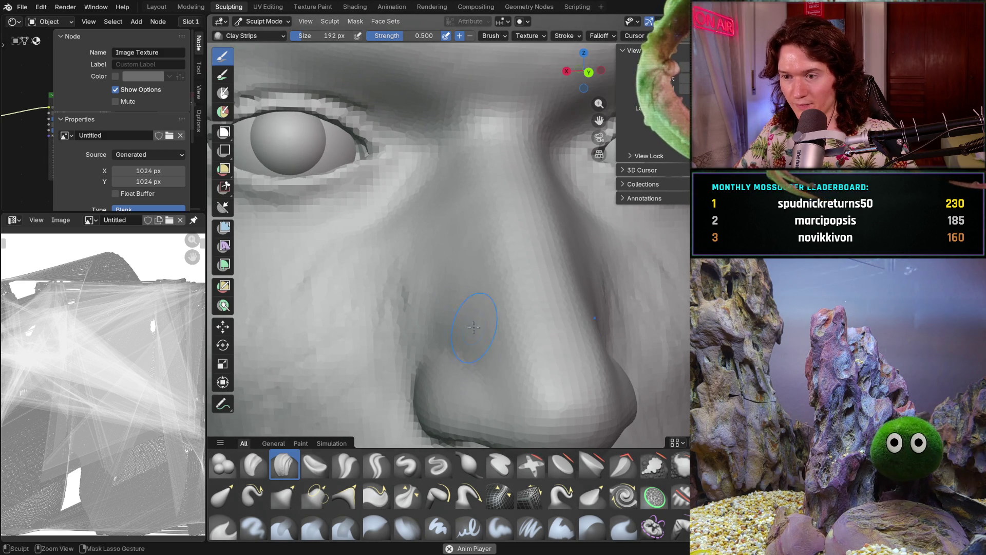
Refine the nose bridge sides with Clay Strips, zooming close and orbiting toward both eyes
{"action": "middle_click_drag", "start_coordinate": [529, 363], "coordinate": [452, 288]}
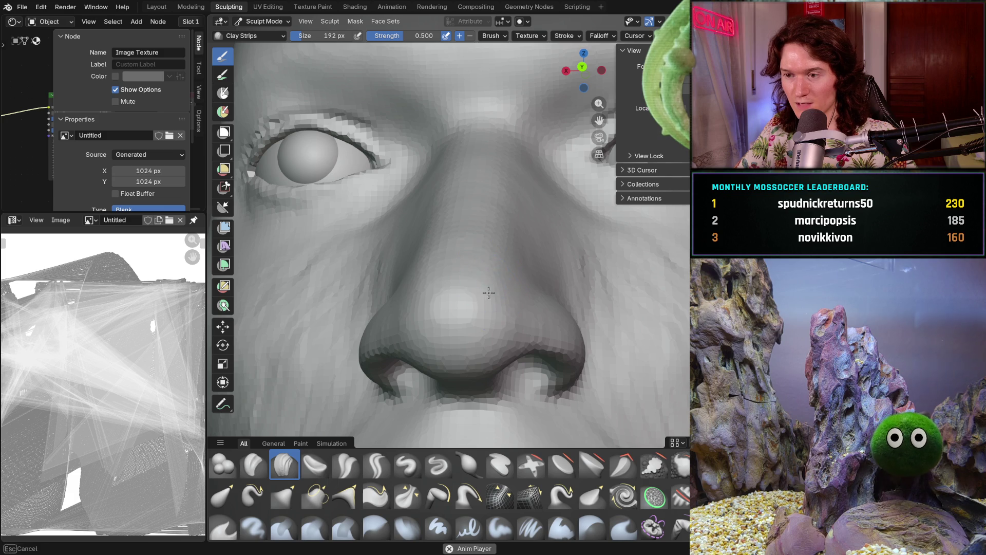
{"action": "middle_click_drag", "start_coordinate": [507, 259], "coordinate": [551, 336], "text": "shift"}
{"action": "scroll", "coordinate": [540, 308], "scroll_direction": "up", "scroll_amount": 4}
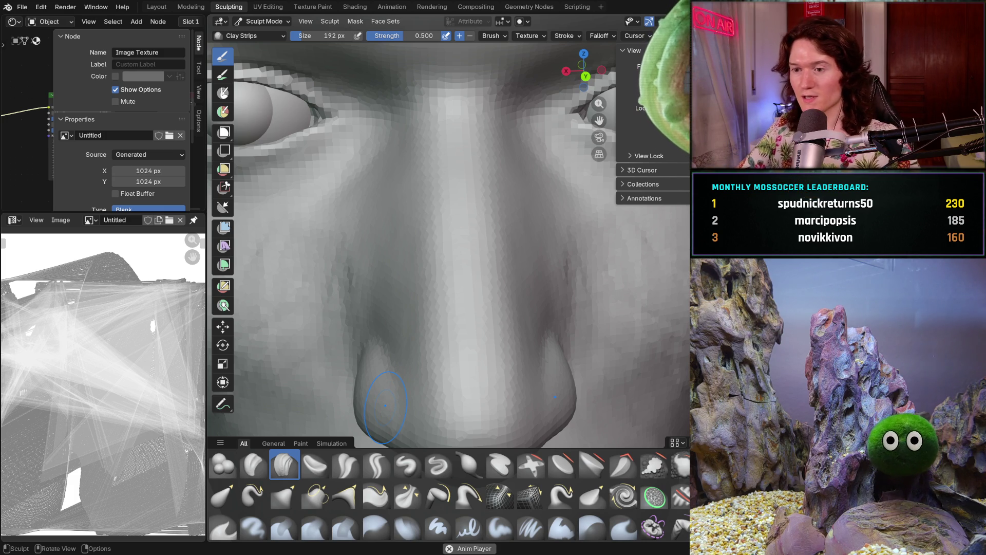
{"action": "middle_click_drag", "start_coordinate": [385, 327], "coordinate": [393, 342]}
{"action": "scroll", "coordinate": [389, 361], "scroll_direction": "down", "scroll_amount": 5}
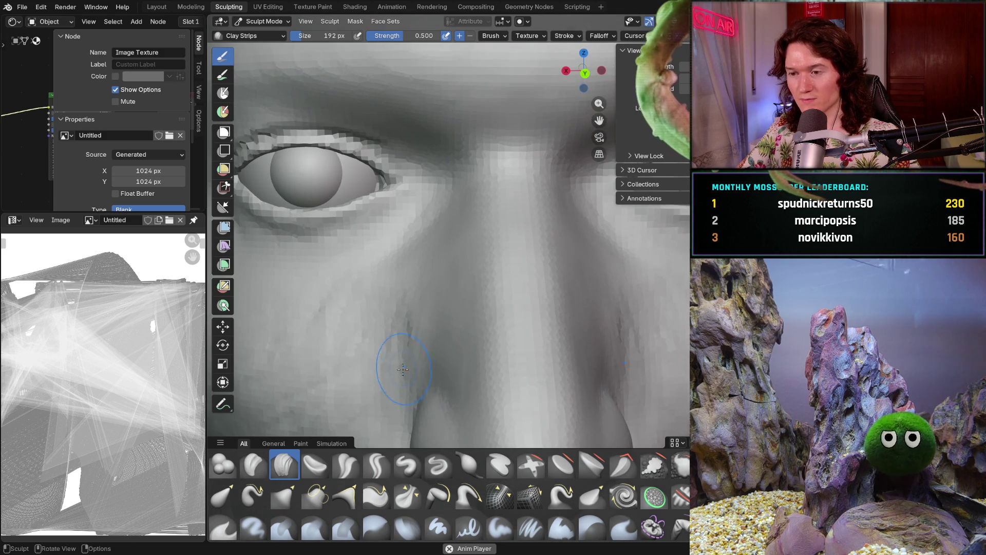
{"action": "scroll", "coordinate": [435, 338], "scroll_direction": "up", "scroll_amount": 8}
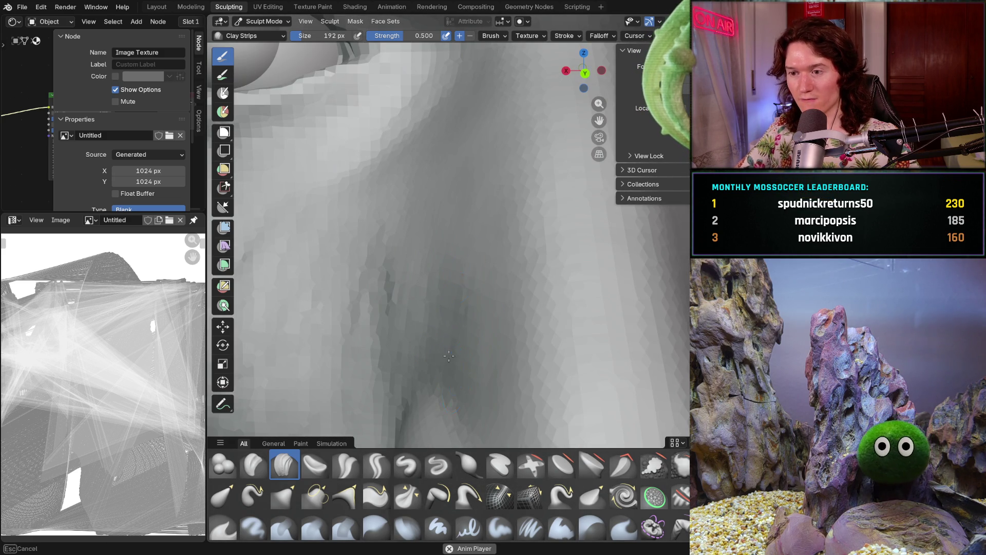
{"action": "mouse_move", "coordinate": [475, 314]}
{"action": "middle_mouse_down"}
{"action": "mouse_move", "coordinate": [421, 278]}
{"action": "mouse_move", "coordinate": [449, 284]}
{"action": "mouse_move", "coordinate": [458, 315]}
{"action": "mouse_move", "coordinate": [482, 330]}
{"action": "mouse_move", "coordinate": [478, 350]}
{"action": "mouse_move", "coordinate": [448, 260]}
{"action": "mouse_move", "coordinate": [431, 241]}
{"action": "middle_mouse_up"}
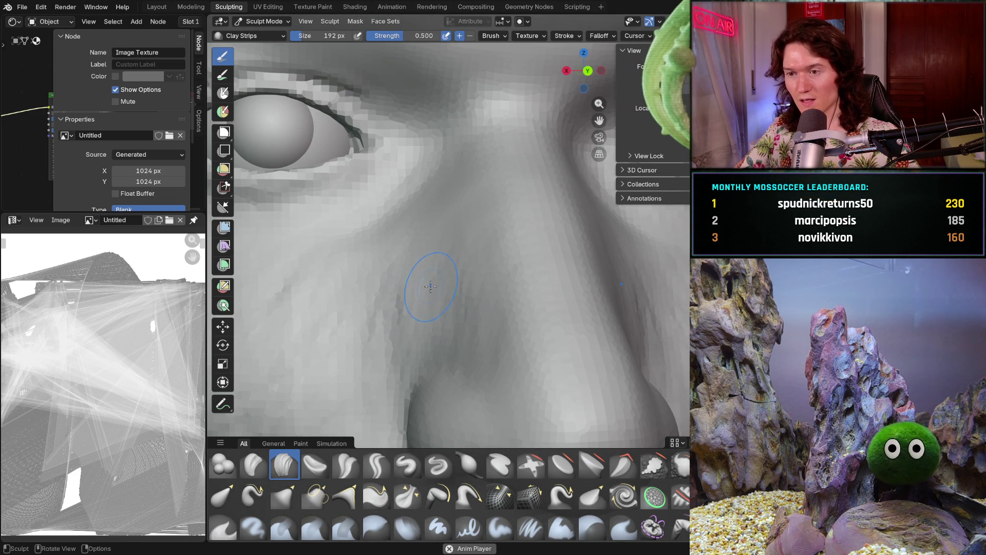
{"action": "mouse_move", "coordinate": [408, 285]}
{"action": "middle_mouse_down"}
{"action": "mouse_move", "coordinate": [465, 288]}
{"action": "mouse_move", "coordinate": [455, 308]}
{"action": "middle_mouse_up"}
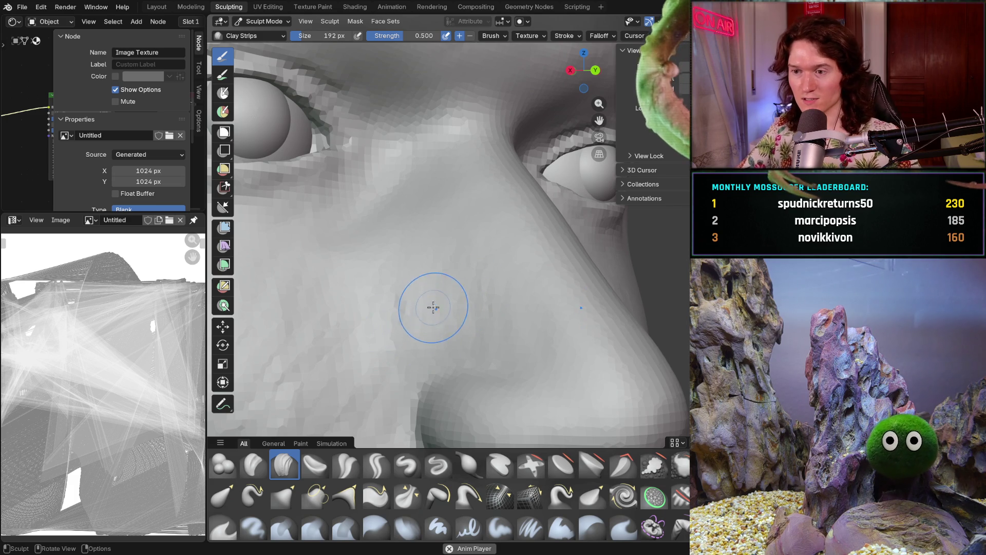
Attempt a Shift+B box zoom on the nose bridge, cancel it, and zoom back out to the face
{"action": "middle_click_drag", "start_coordinate": [463, 291], "coordinate": [400, 287]}
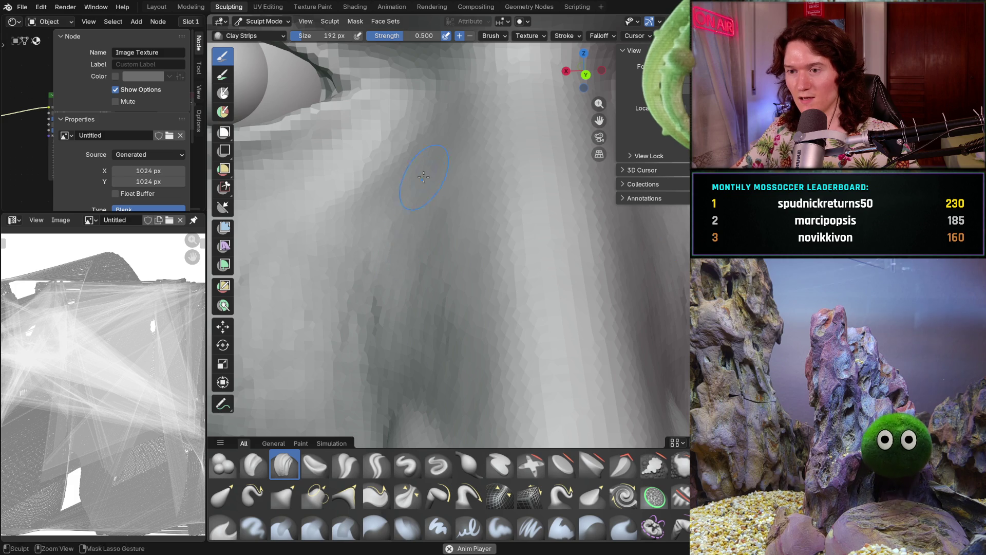
{"action": "right_click_drag", "start_coordinate": [429, 240], "coordinate": [369, 339], "text": "ctrl"}
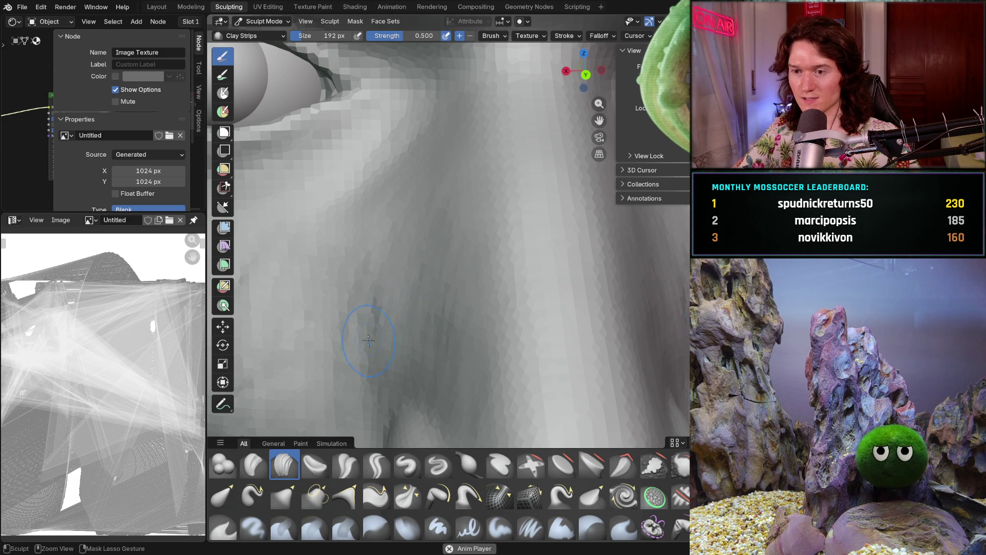
{"action": "scroll", "coordinate": [409, 238], "scroll_direction": "down", "scroll_amount": 5}
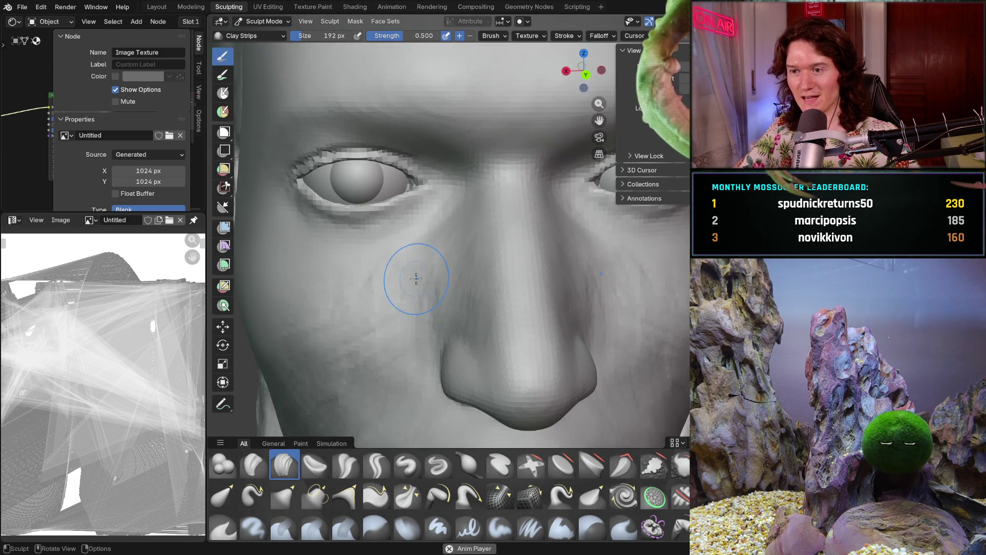
{"action": "scroll", "coordinate": [408, 276], "scroll_direction": "up", "scroll_amount": 4}
{"action": "key", "text": "shift+b"}
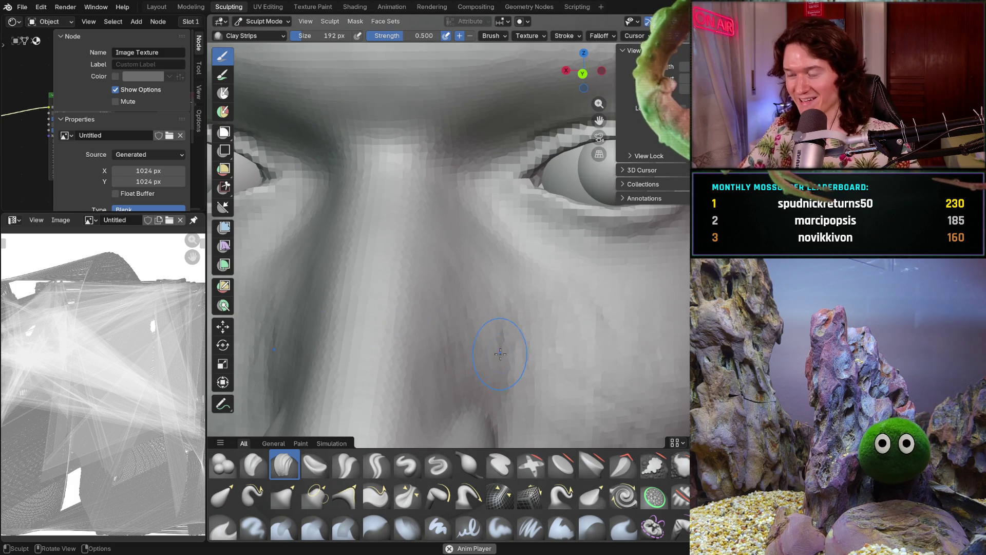
{"action": "scroll", "coordinate": [504, 340], "scroll_direction": "up", "scroll_amount": 2}
{"action": "left_click_drag", "start_coordinate": [504, 340], "coordinate": [506, 330]}
{"action": "key", "text": "shift+b"}
{"action": "key", "text": "Escape"}
{"action": "key", "text": "shift+b"}
{"action": "key", "text": "Escape"}
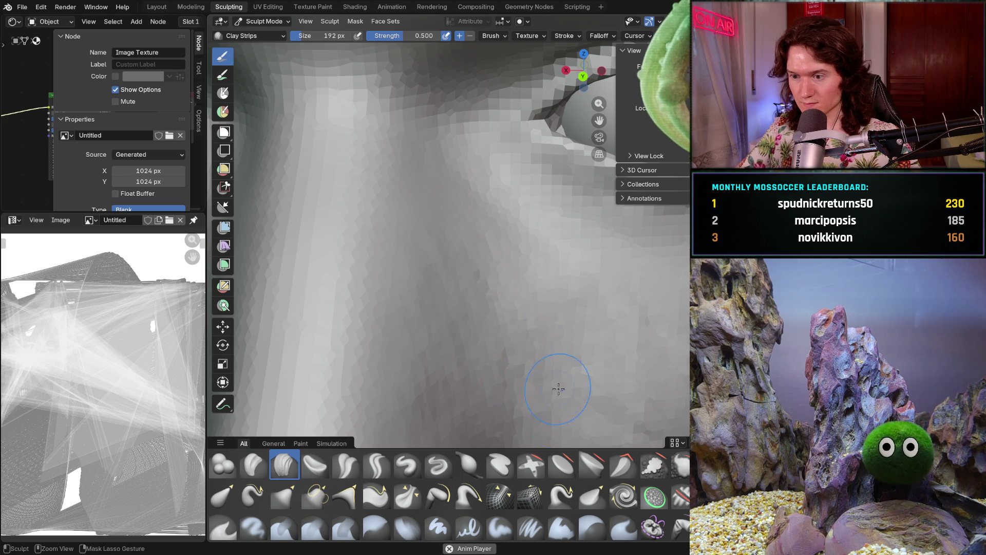
{"action": "mouse_move", "coordinate": [562, 336]}
{"action": "middle_mouse_down", "text": "ctrl"}
{"action": "mouse_move", "coordinate": [460, 342]}
{"action": "mouse_move", "coordinate": [464, 252]}
{"action": "middle_mouse_up", "text": "ctrl"}
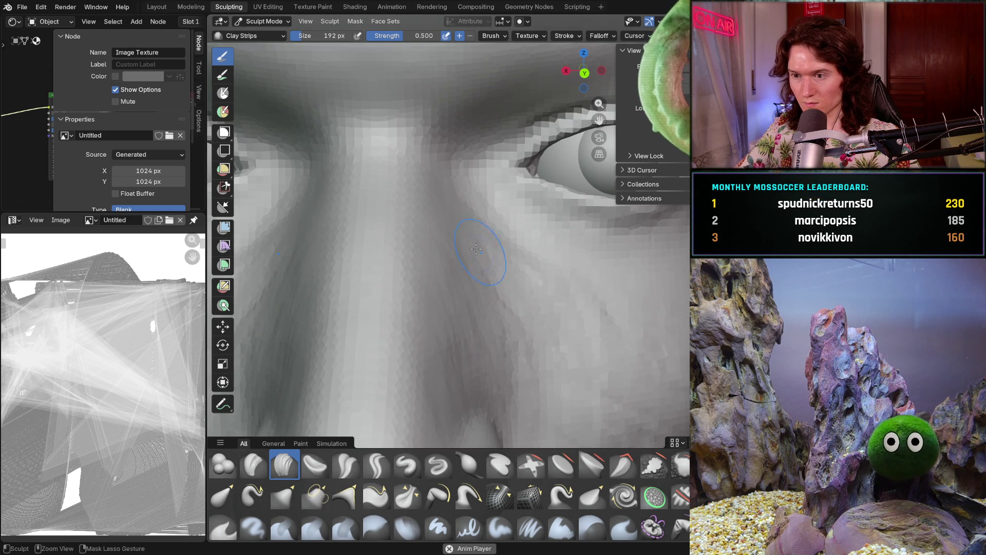
Zoom in tightly on the nose-bridge surface and orbit between side and eye views
{"action": "middle_click_drag", "start_coordinate": [507, 287], "coordinate": [504, 281], "text": "ctrl"}
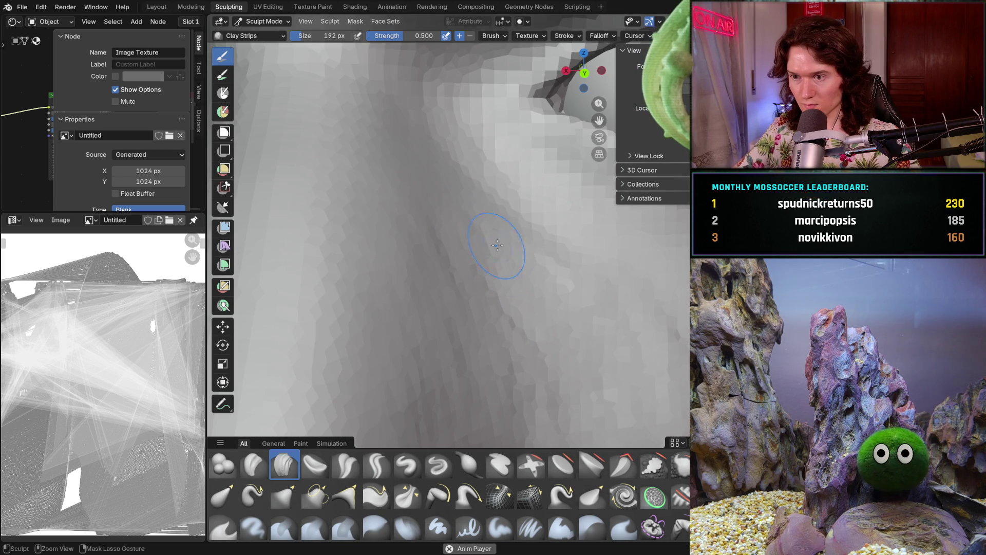
{"action": "middle_click_drag", "start_coordinate": [458, 184], "coordinate": [474, 200], "text": "ctrl"}
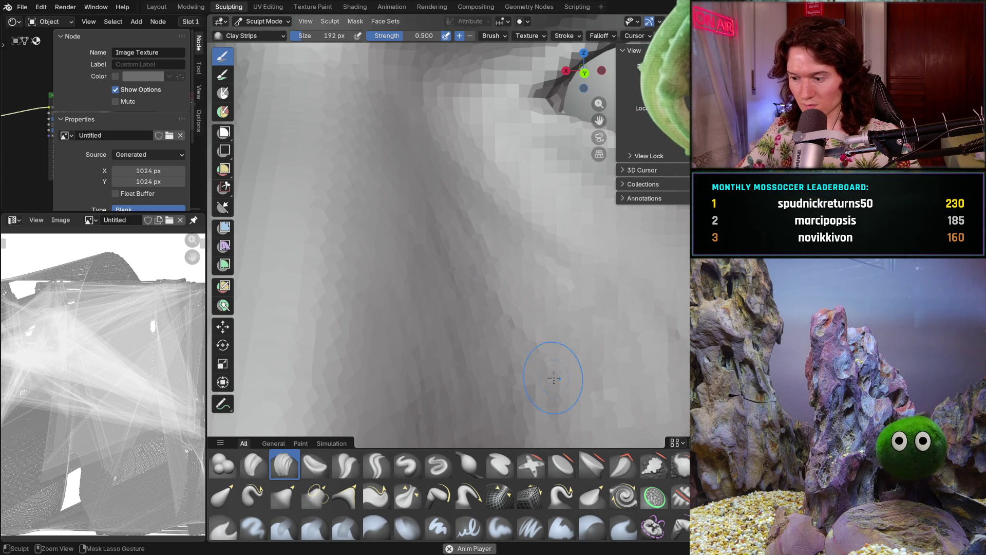
{"action": "middle_click_drag", "start_coordinate": [560, 304], "coordinate": [529, 279], "text": "ctrl"}
{"action": "scroll", "coordinate": [545, 239], "scroll_direction": "down", "scroll_amount": 5}
{"action": "scroll", "coordinate": [430, 335], "scroll_direction": "down", "scroll_amount": 4}
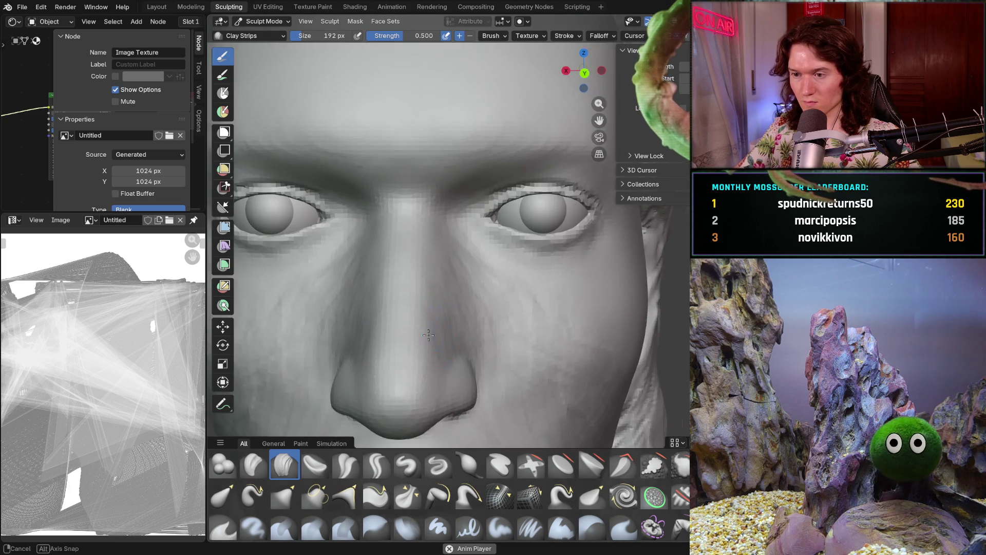
{"action": "scroll", "coordinate": [442, 319], "scroll_direction": "up", "scroll_amount": 5}
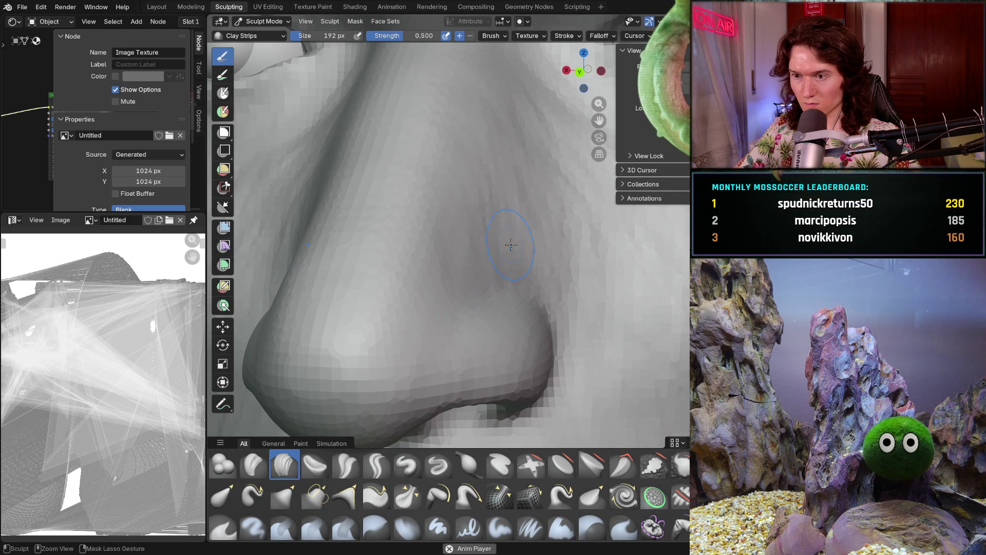
{"action": "scroll", "coordinate": [518, 224], "scroll_direction": "down", "scroll_amount": 5}
{"action": "mouse_move", "coordinate": [518, 223]}
{"action": "middle_mouse_down"}
{"action": "mouse_move", "coordinate": [524, 313]}
{"action": "mouse_move", "coordinate": [575, 305]}
{"action": "mouse_move", "coordinate": [622, 235]}
{"action": "middle_mouse_up"}
{"action": "mouse_move", "coordinate": [688, 311]}
{"action": "middle_mouse_down"}
{"action": "mouse_move", "coordinate": [584, 248]}
{"action": "mouse_move", "coordinate": [446, 302]}
{"action": "middle_mouse_up"}
{"action": "scroll", "coordinate": [460, 292], "scroll_direction": "up", "scroll_amount": 2}
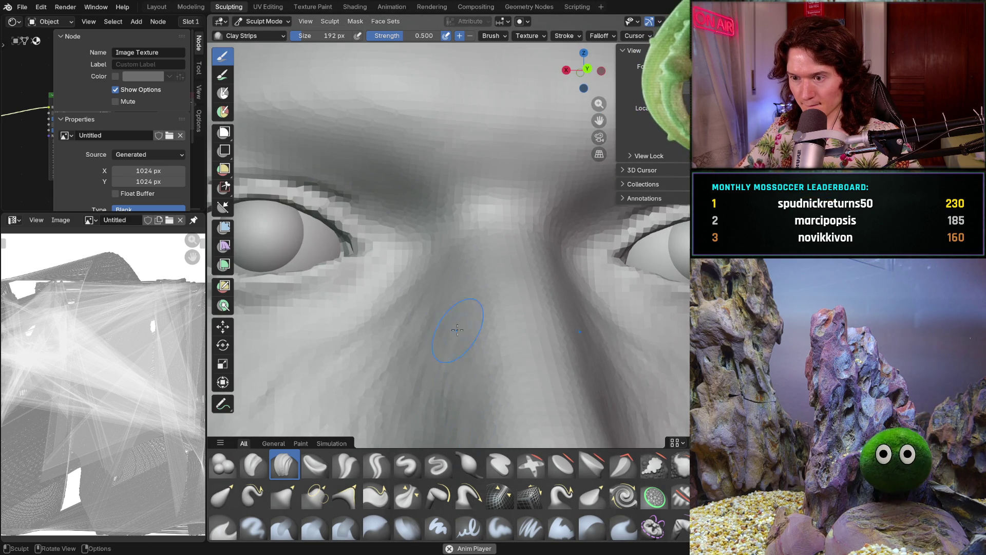
{"action": "scroll", "coordinate": [464, 363], "scroll_direction": "down", "scroll_amount": 5}
Check the brow and nose wing, then reduce the Clay Strips radius to 110 px
{"action": "mouse_move", "coordinate": [464, 364]}
{"action": "middle_mouse_down"}
{"action": "mouse_move", "coordinate": [460, 310]}
{"action": "mouse_move", "coordinate": [467, 346]}
{"action": "mouse_move", "coordinate": [498, 384]}
{"action": "mouse_move", "coordinate": [550, 293]}
{"action": "middle_mouse_up"}
{"action": "scroll", "coordinate": [462, 350], "scroll_direction": "up", "scroll_amount": 5}
{"action": "scroll", "coordinate": [465, 327], "scroll_direction": "down", "scroll_amount": 4}
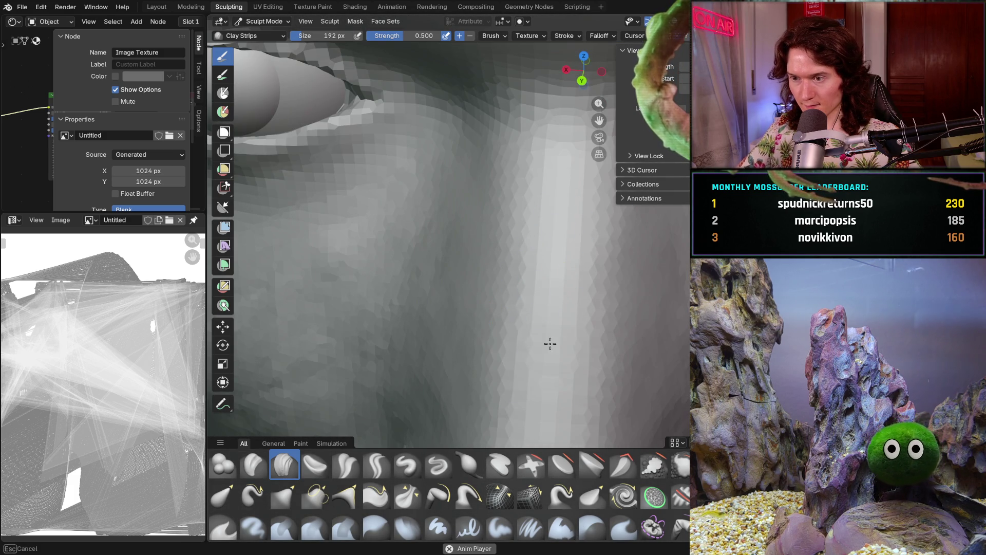
{"action": "middle_click_drag", "start_coordinate": [535, 370], "coordinate": [541, 273]}
{"action": "mouse_move", "coordinate": [579, 191]}
{"action": "middle_mouse_down"}
{"action": "mouse_move", "coordinate": [529, 264]}
{"action": "mouse_move", "coordinate": [552, 285]}
{"action": "middle_mouse_up"}
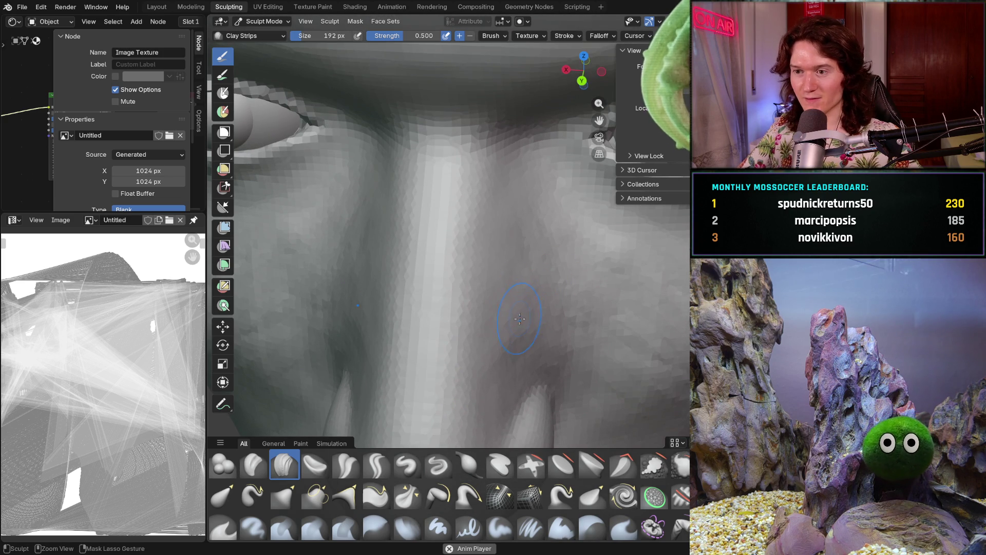
{"action": "middle_click_drag", "start_coordinate": [418, 282], "coordinate": [467, 298], "text": "shift"}
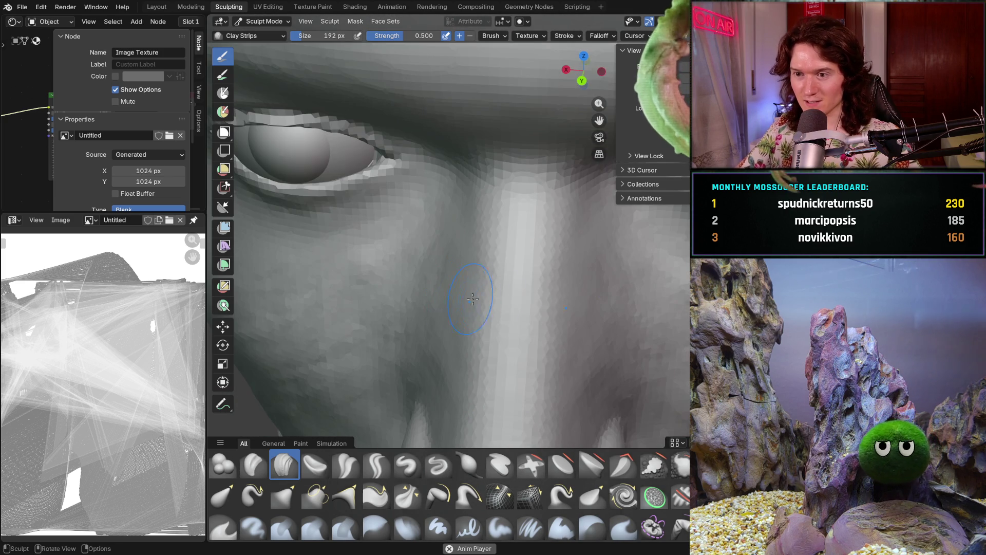
{"action": "key", "text": "f"}
{"action": "left_click", "coordinate": [506, 302]}
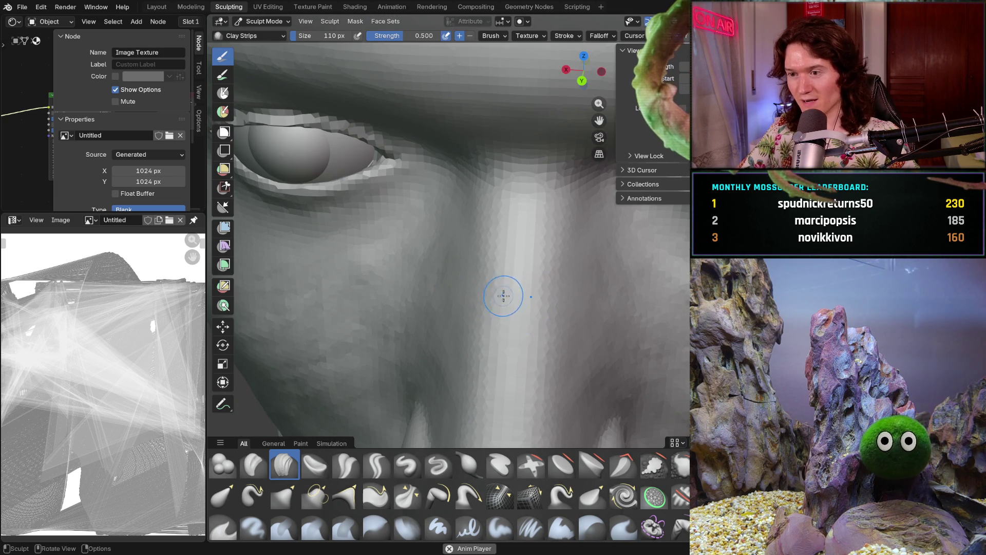
Frame the nose bridge from above and resize the Clay Strips brush to 126 px
{"action": "middle_click_drag", "start_coordinate": [520, 260], "coordinate": [460, 220], "text": "shift"}
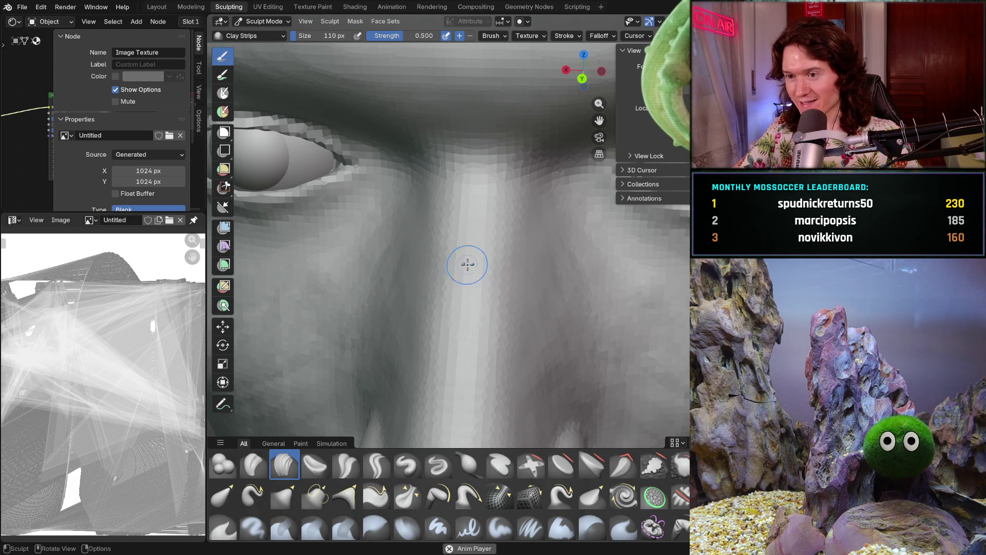
{"action": "mouse_move", "coordinate": [483, 242]}
{"action": "middle_mouse_down"}
{"action": "mouse_move", "coordinate": [450, 284]}
{"action": "mouse_move", "coordinate": [438, 363]}
{"action": "mouse_move", "coordinate": [452, 308]}
{"action": "mouse_move", "coordinate": [505, 233]}
{"action": "middle_mouse_up"}
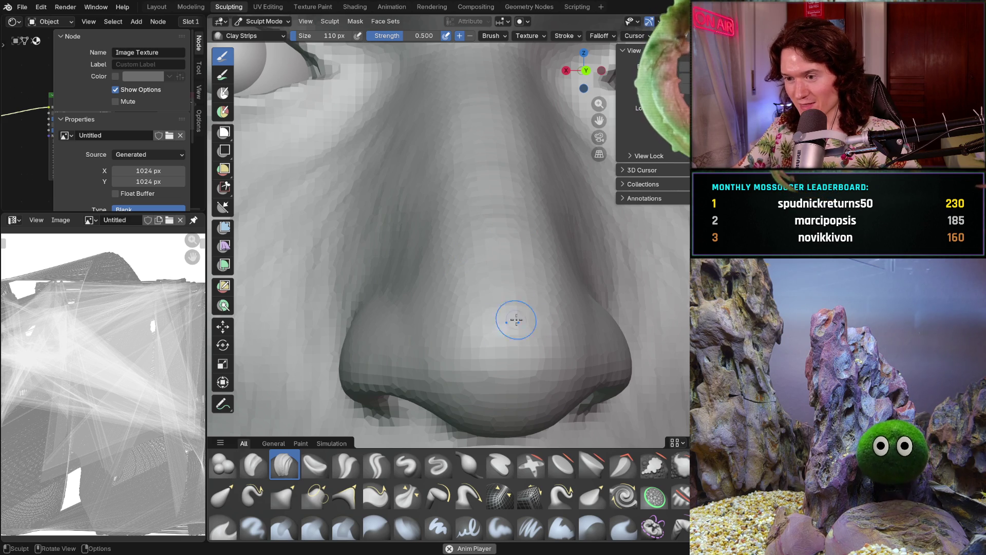
{"action": "mouse_move", "coordinate": [514, 308]}
{"action": "middle_mouse_down"}
{"action": "mouse_move", "coordinate": [493, 293]}
{"action": "mouse_move", "coordinate": [502, 272]}
{"action": "middle_mouse_up"}
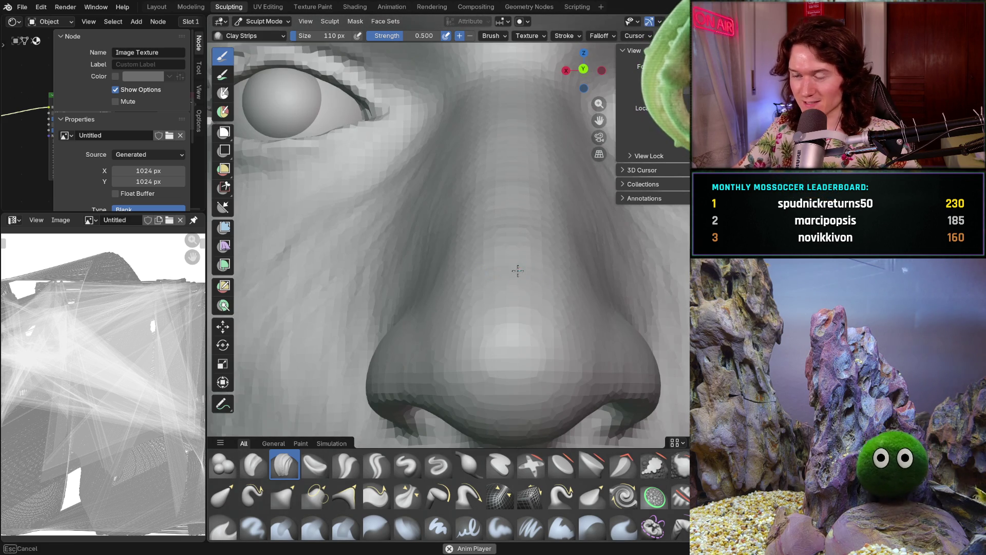
{"action": "middle_click_drag", "start_coordinate": [516, 200], "coordinate": [516, 200]}
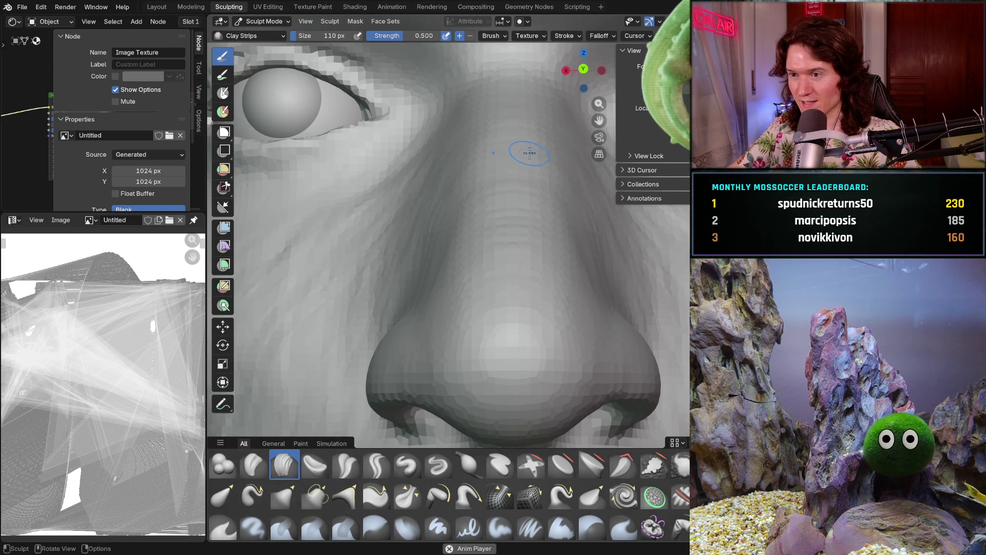
{"action": "scroll", "coordinate": [499, 156], "scroll_direction": "down", "scroll_amount": 2}
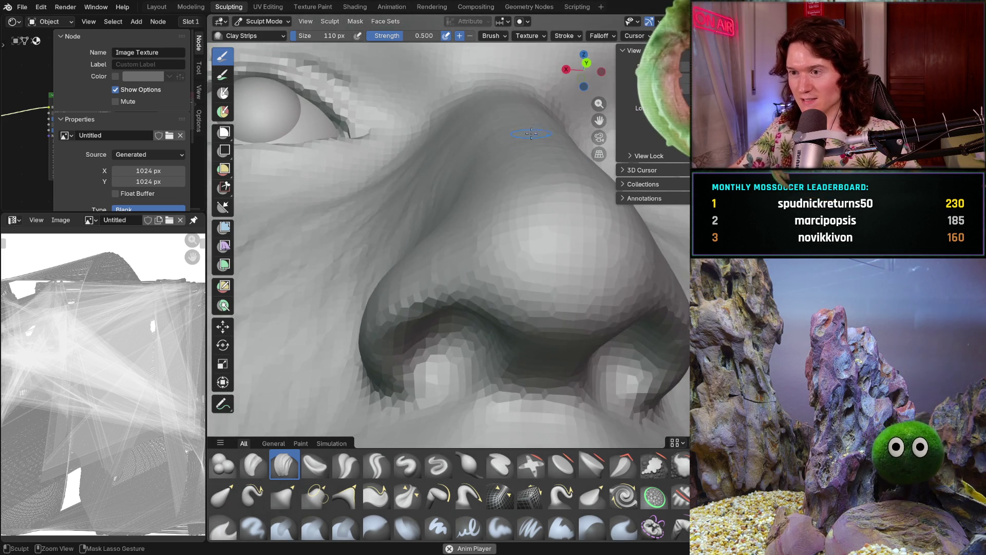
{"action": "scroll", "coordinate": [528, 187], "scroll_direction": "down", "scroll_amount": 4}
{"action": "scroll", "coordinate": [502, 296], "scroll_direction": "up", "scroll_amount": 5}
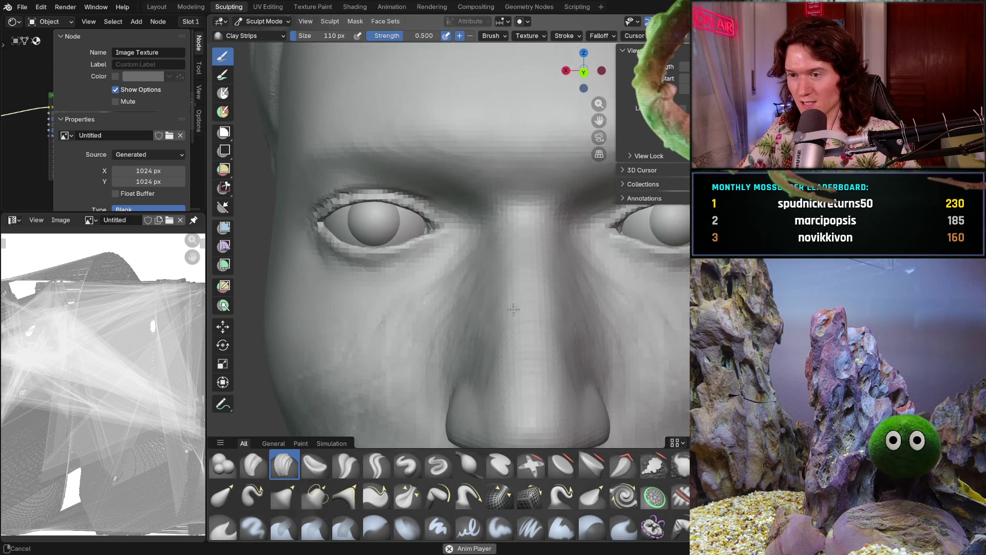
{"action": "key", "text": "f"}
{"action": "left_click", "coordinate": [479, 319]}
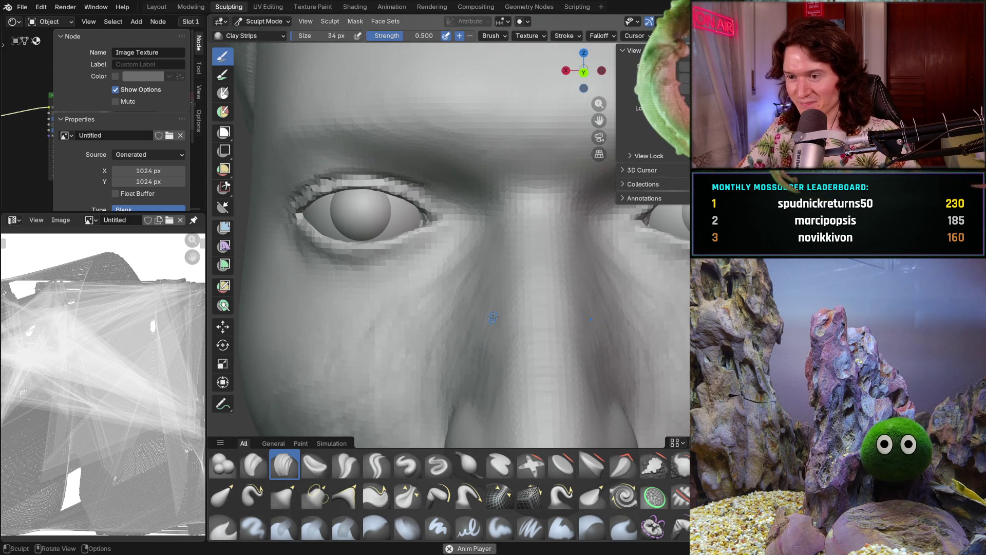
{"action": "key", "text": "f"}
{"action": "left_click", "coordinate": [488, 309]}
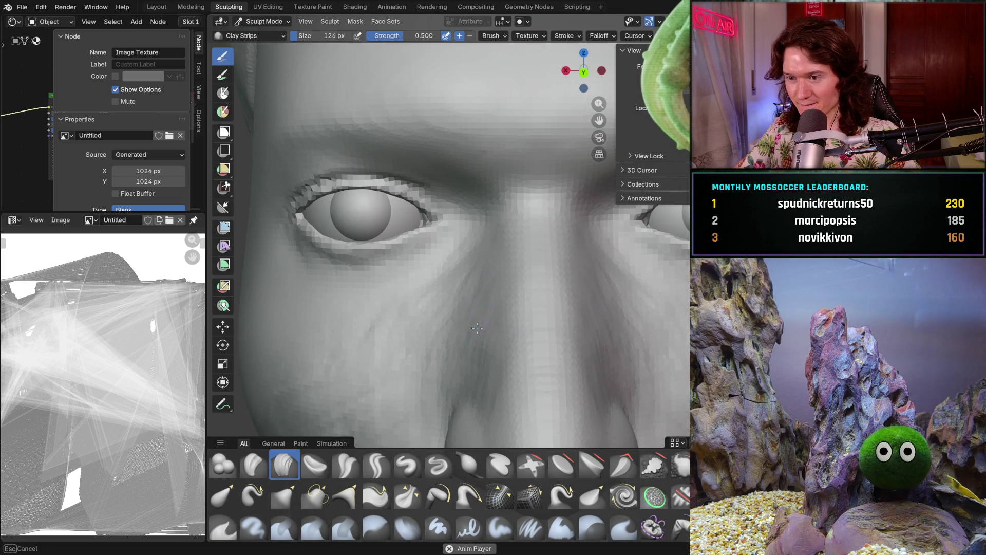
Orbit and zoom around the eye and nose bridge, including a frontal view of the face
{"action": "scroll", "coordinate": [469, 249], "scroll_direction": "up", "scroll_amount": 3}
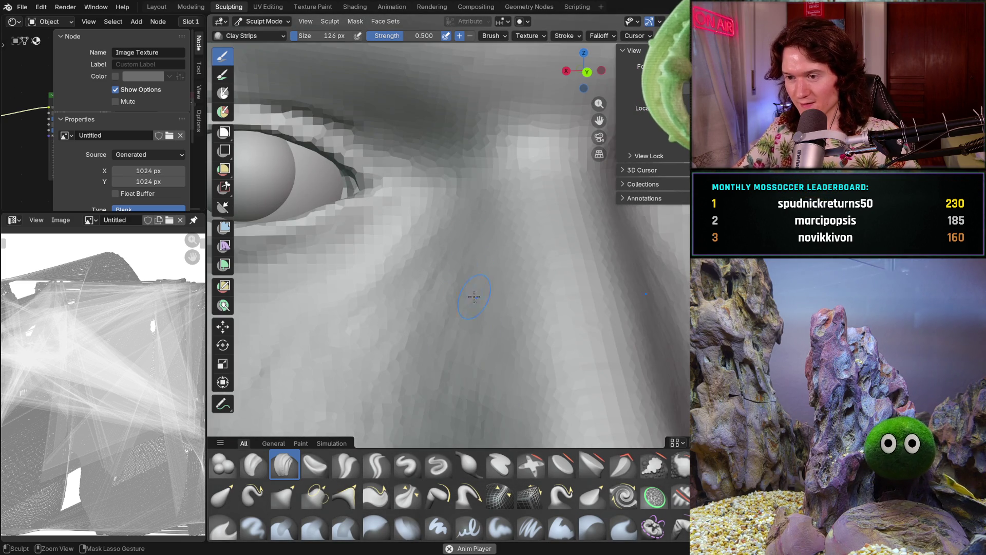
{"action": "middle_click_drag", "start_coordinate": [473, 352], "coordinate": [435, 327], "text": "shift"}
{"action": "scroll", "coordinate": [423, 388], "scroll_direction": "down", "scroll_amount": 5}
{"action": "scroll", "coordinate": [418, 352], "scroll_direction": "up", "scroll_amount": 5}
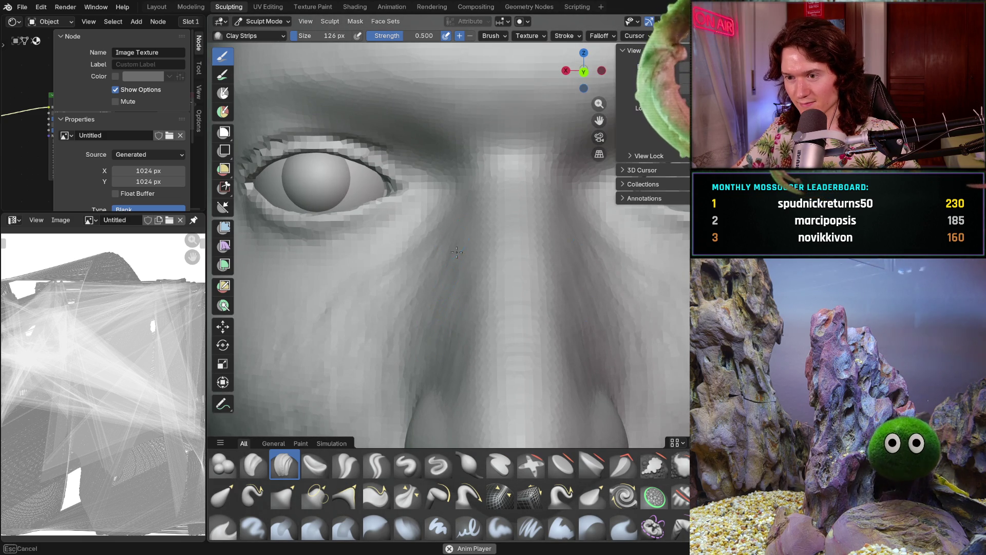
{"action": "mouse_move", "coordinate": [452, 324]}
{"action": "middle_mouse_down"}
{"action": "mouse_move", "coordinate": [526, 352]}
{"action": "mouse_move", "coordinate": [473, 355]}
{"action": "mouse_move", "coordinate": [465, 309]}
{"action": "middle_mouse_up"}
{"action": "scroll", "coordinate": [459, 246], "scroll_direction": "up", "scroll_amount": 4}
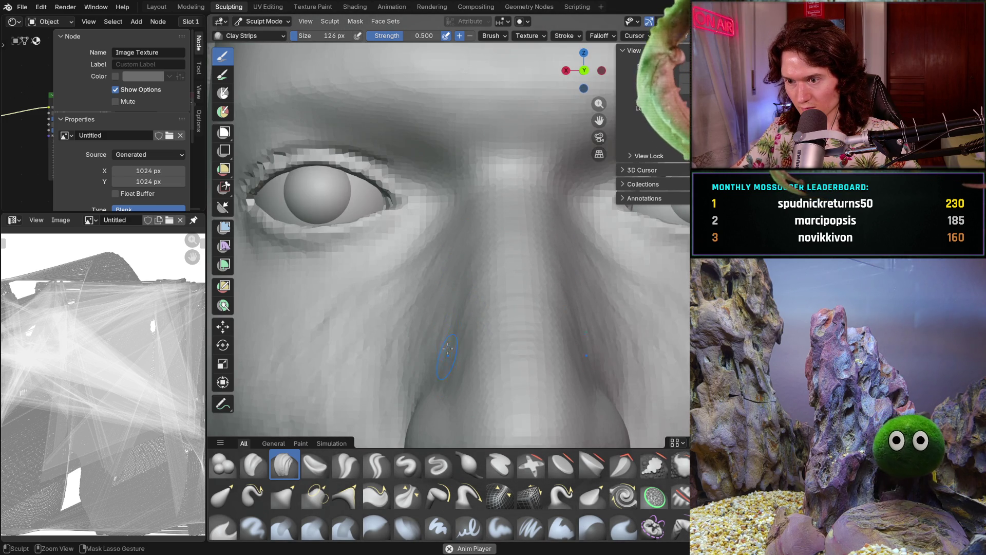
{"action": "middle_click_drag", "start_coordinate": [446, 364], "coordinate": [454, 339]}
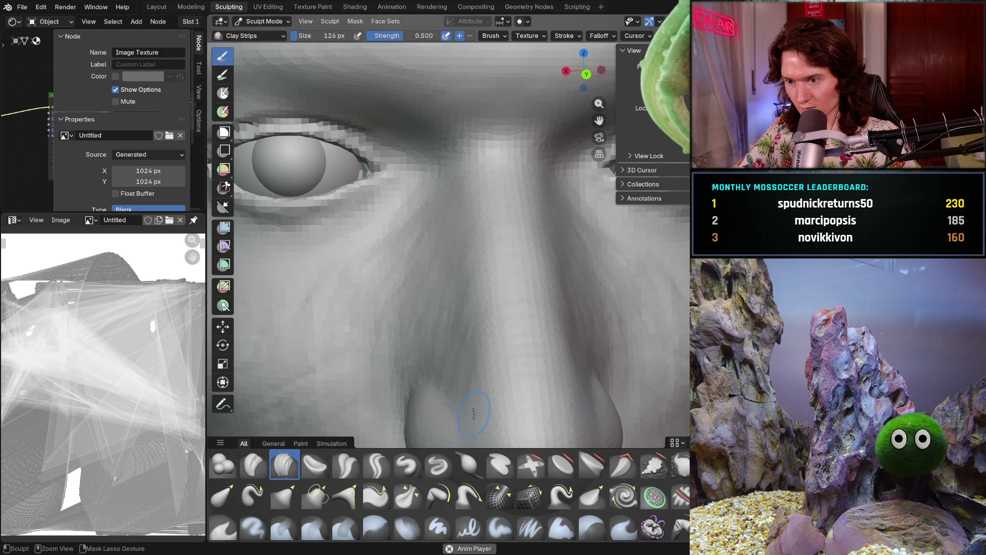
{"action": "scroll", "coordinate": [467, 410], "scroll_direction": "down", "scroll_amount": 5}
Orbit around the whole head, zoom out to both eyes, then close in on the nose
{"action": "mouse_move", "coordinate": [498, 297]}
{"action": "middle_mouse_down"}
{"action": "mouse_move", "coordinate": [543, 294]}
{"action": "mouse_move", "coordinate": [488, 315]}
{"action": "middle_mouse_up"}
{"action": "scroll", "coordinate": [514, 303], "scroll_direction": "down", "scroll_amount": 5}
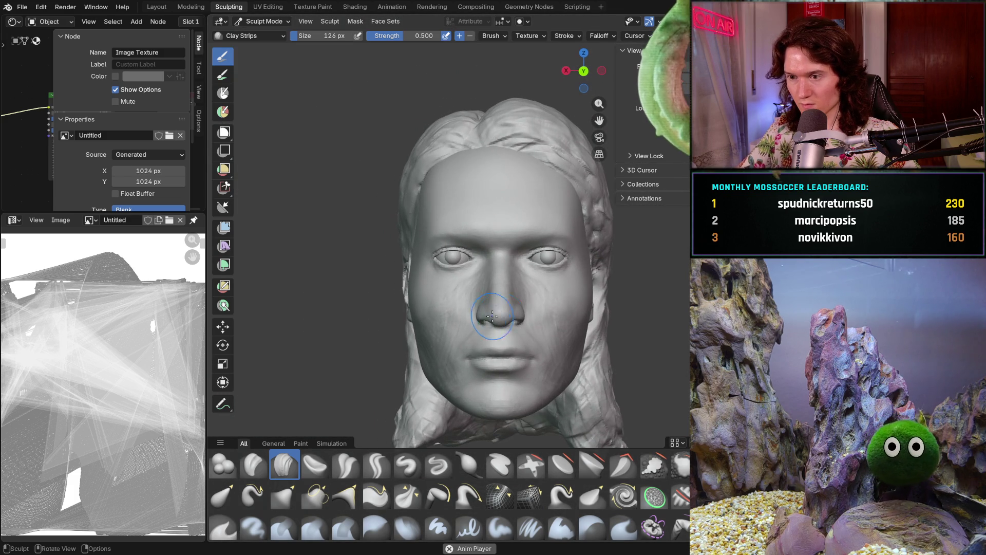
{"action": "middle_click_drag", "start_coordinate": [572, 296], "coordinate": [502, 286]}
{"action": "scroll", "coordinate": [502, 287], "scroll_direction": "up", "scroll_amount": 6}
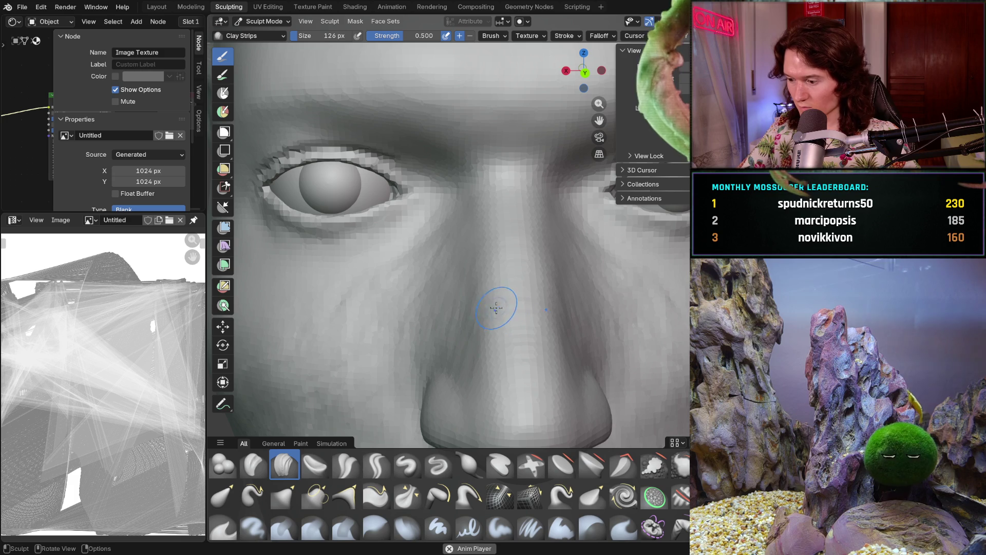
{"action": "mouse_move", "coordinate": [498, 303]}
{"action": "middle_mouse_down"}
{"action": "mouse_move", "coordinate": [458, 323]}
{"action": "mouse_move", "coordinate": [483, 342]}
{"action": "mouse_move", "coordinate": [462, 380]}
{"action": "mouse_move", "coordinate": [422, 403]}
{"action": "mouse_move", "coordinate": [426, 390]}
{"action": "mouse_move", "coordinate": [526, 358]}
{"action": "mouse_move", "coordinate": [451, 362]}
{"action": "middle_mouse_up"}
{"action": "scroll", "coordinate": [462, 380], "scroll_direction": "up", "scroll_amount": 5}
{"action": "scroll", "coordinate": [436, 319], "scroll_direction": "up", "scroll_amount": 6}
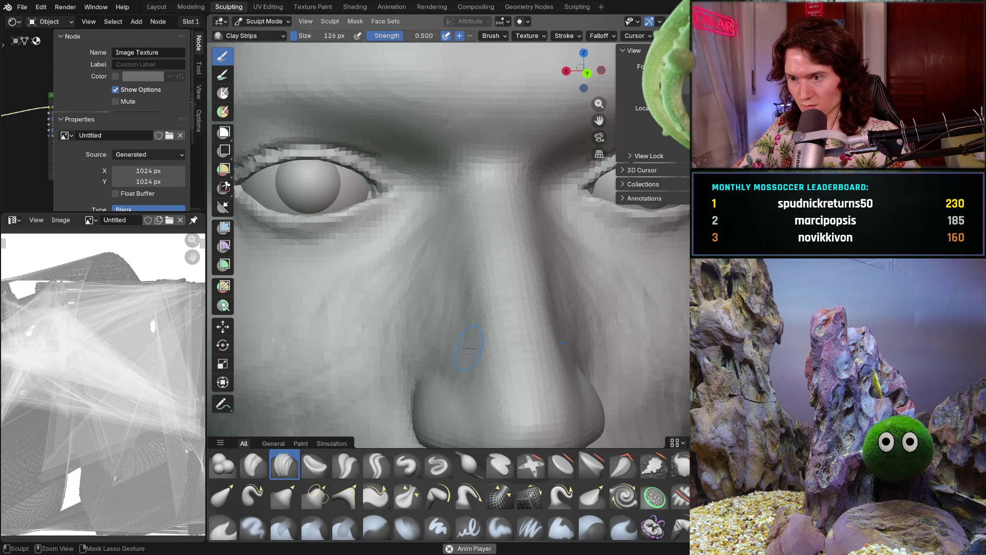
{"action": "middle_click_drag", "start_coordinate": [475, 360], "coordinate": [464, 308], "text": "ctrl"}
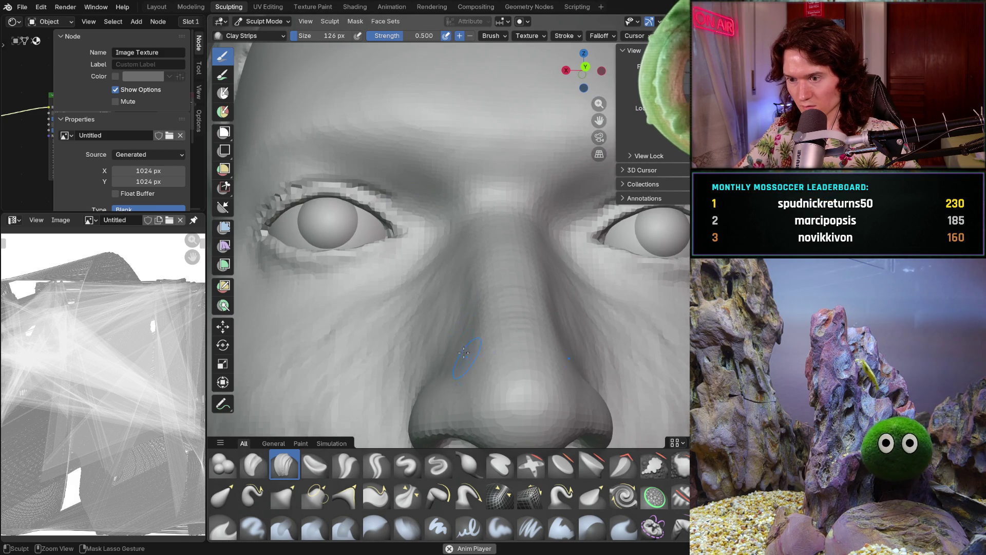
{"action": "mouse_move", "coordinate": [459, 343]}
{"action": "middle_mouse_down", "text": "ctrl"}
{"action": "mouse_move", "coordinate": [478, 378]}
{"action": "mouse_move", "coordinate": [428, 202]}
{"action": "mouse_move", "coordinate": [520, 205]}
{"action": "mouse_move", "coordinate": [534, 286]}
{"action": "middle_mouse_up", "text": "ctrl"}
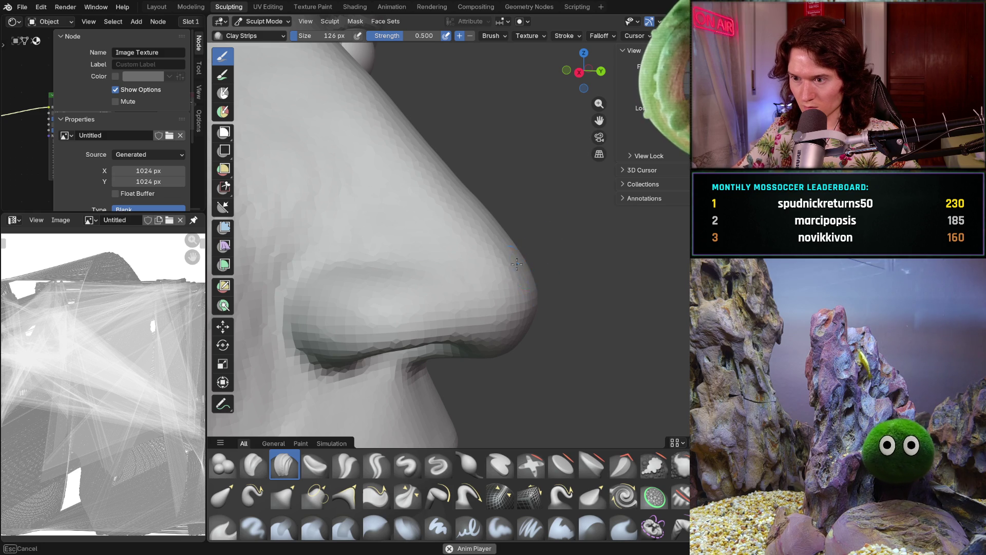
Orbit the nose from its profile through side and frontal views of the eyes and nose
{"action": "mouse_move", "coordinate": [509, 245]}
{"action": "middle_mouse_down"}
{"action": "mouse_move", "coordinate": [405, 268]}
{"action": "mouse_move", "coordinate": [456, 264]}
{"action": "mouse_move", "coordinate": [477, 359]}
{"action": "mouse_move", "coordinate": [493, 319]}
{"action": "mouse_move", "coordinate": [483, 291]}
{"action": "middle_mouse_up"}
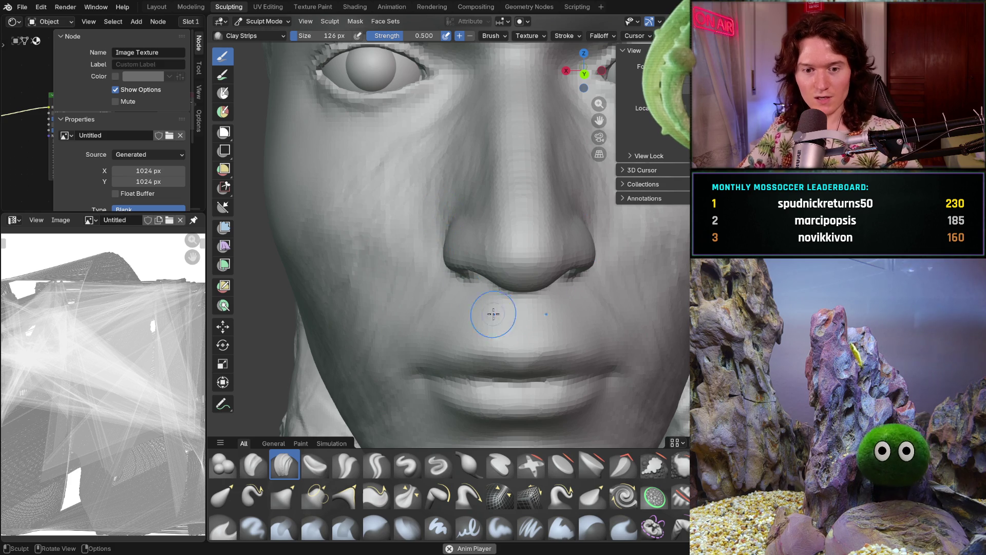
{"action": "scroll", "coordinate": [526, 234], "scroll_direction": "down", "scroll_amount": 3}
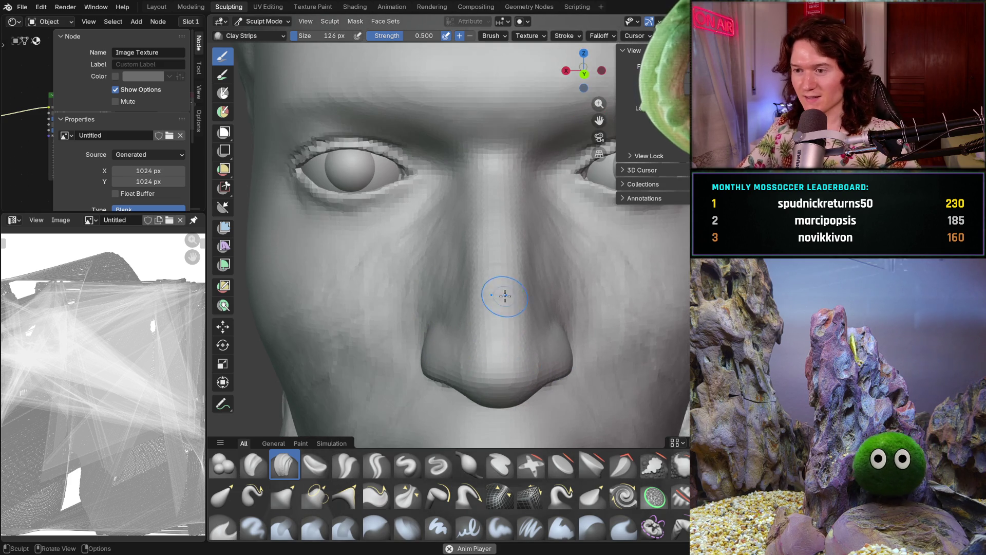
{"action": "scroll", "coordinate": [495, 353], "scroll_direction": "up", "scroll_amount": 3}
{"action": "middle_click_drag", "start_coordinate": [467, 355], "coordinate": [418, 321]}
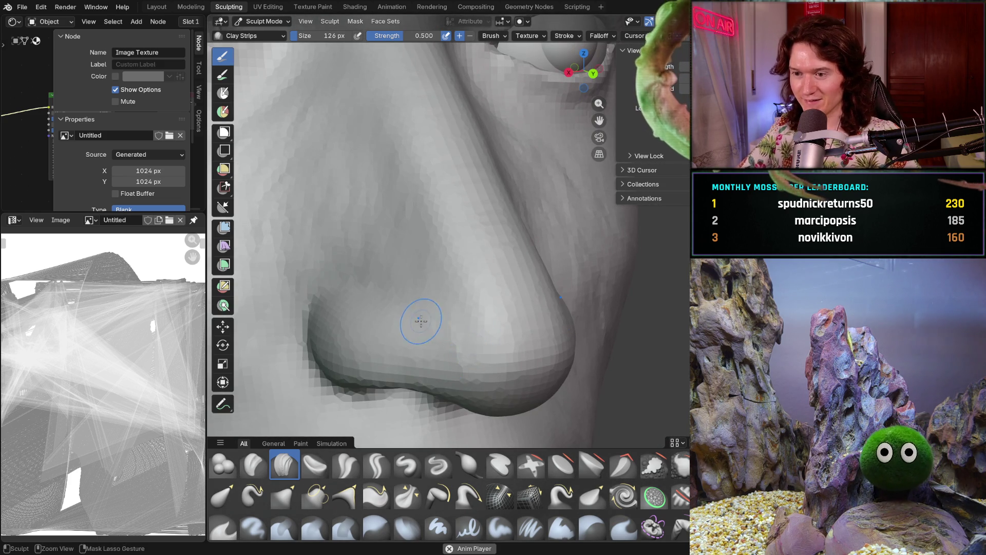
{"action": "middle_click_drag", "start_coordinate": [499, 353], "coordinate": [452, 333]}
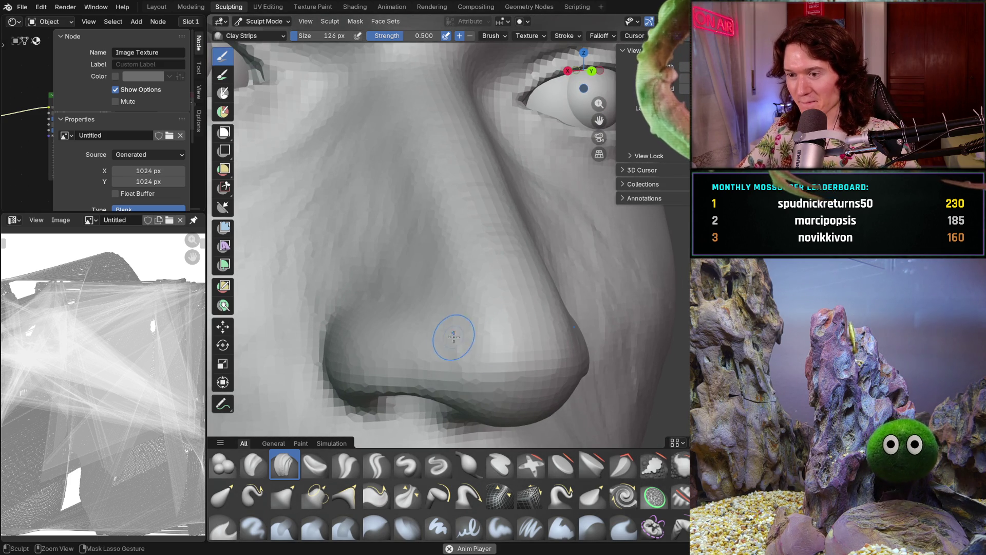
{"action": "mouse_move", "coordinate": [494, 373]}
{"action": "middle_mouse_down"}
{"action": "mouse_move", "coordinate": [454, 326]}
{"action": "mouse_move", "coordinate": [478, 337]}
{"action": "middle_mouse_up"}
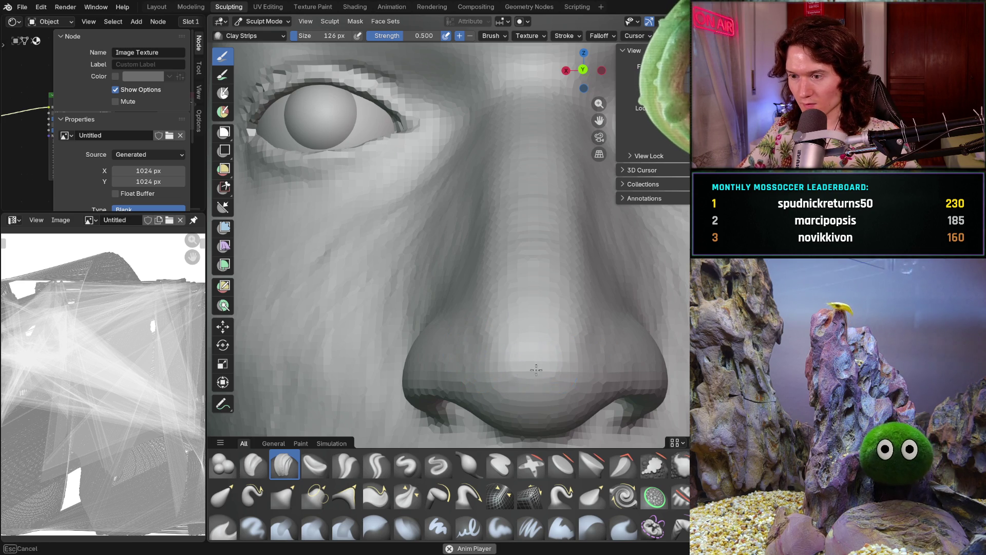
{"action": "mouse_move", "coordinate": [568, 324]}
{"action": "middle_mouse_down"}
{"action": "mouse_move", "coordinate": [452, 298]}
{"action": "mouse_move", "coordinate": [489, 334]}
{"action": "mouse_move", "coordinate": [579, 326]}
{"action": "middle_mouse_up"}
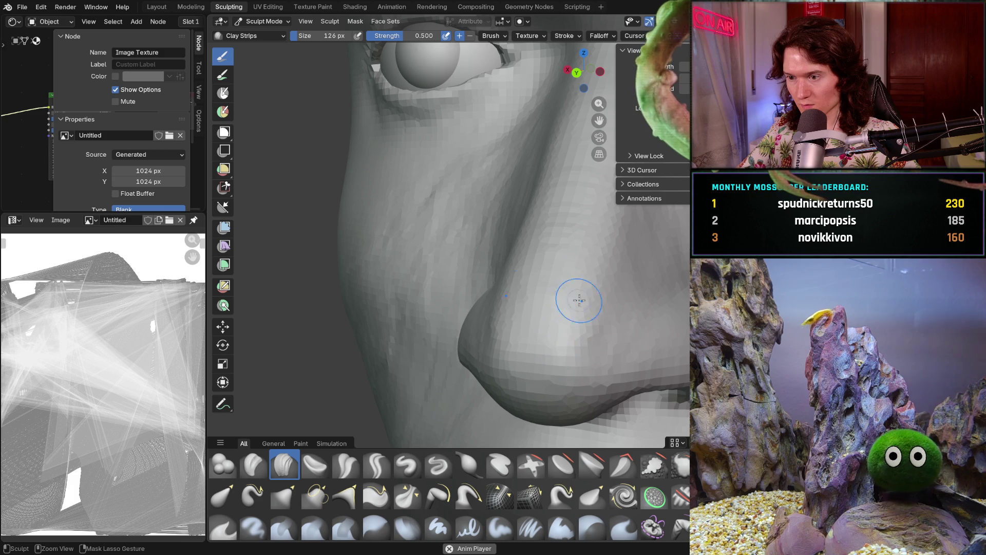
{"action": "mouse_move", "coordinate": [587, 253]}
{"action": "middle_mouse_down", "text": "shift"}
{"action": "mouse_move", "coordinate": [545, 396]}
{"action": "mouse_move", "coordinate": [533, 393]}
{"action": "middle_mouse_up", "text": "shift"}
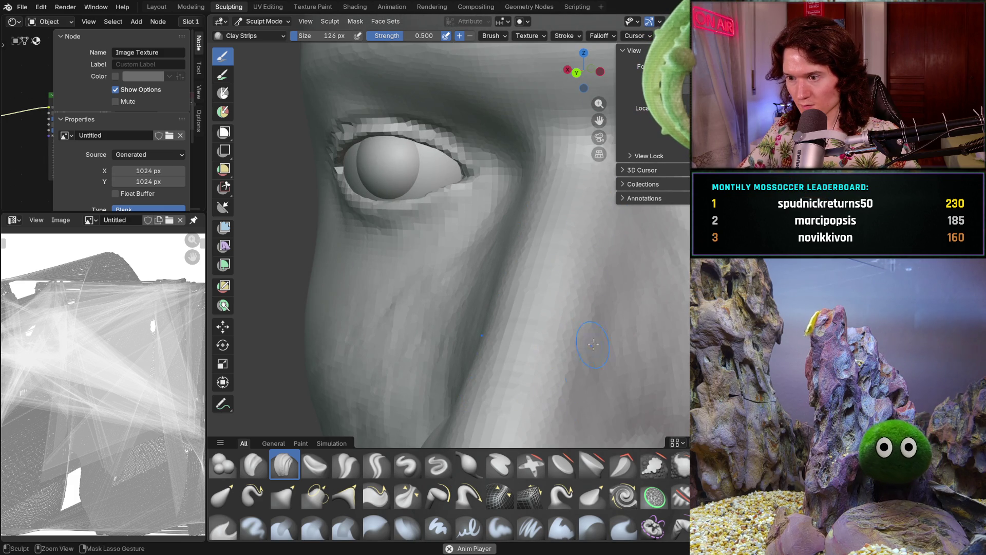
{"action": "middle_click_drag", "start_coordinate": [570, 317], "coordinate": [595, 289]}
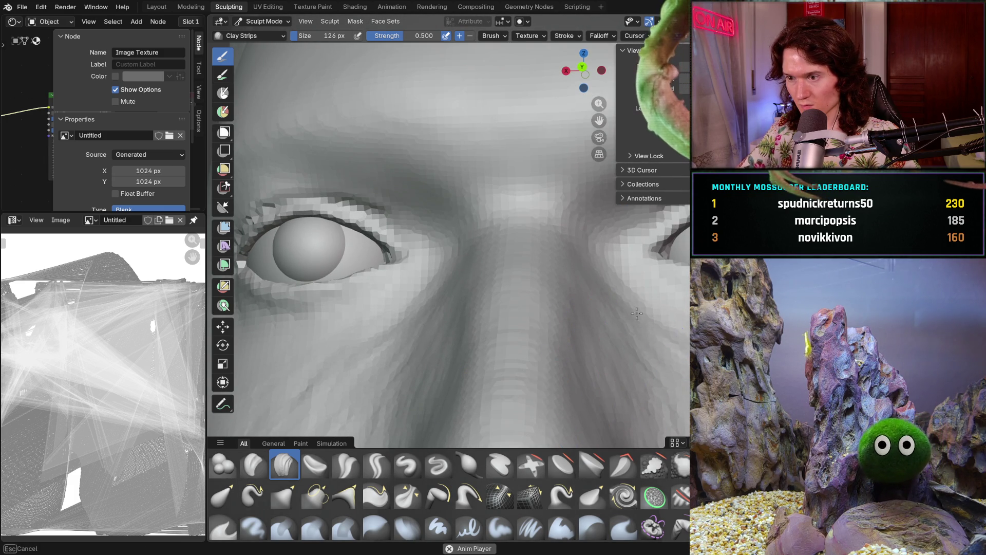
Close in on the eye and nose, then lay two Clay Strips strokes along the upper nose bridge
{"action": "middle_click_drag", "start_coordinate": [632, 348], "coordinate": [632, 347]}
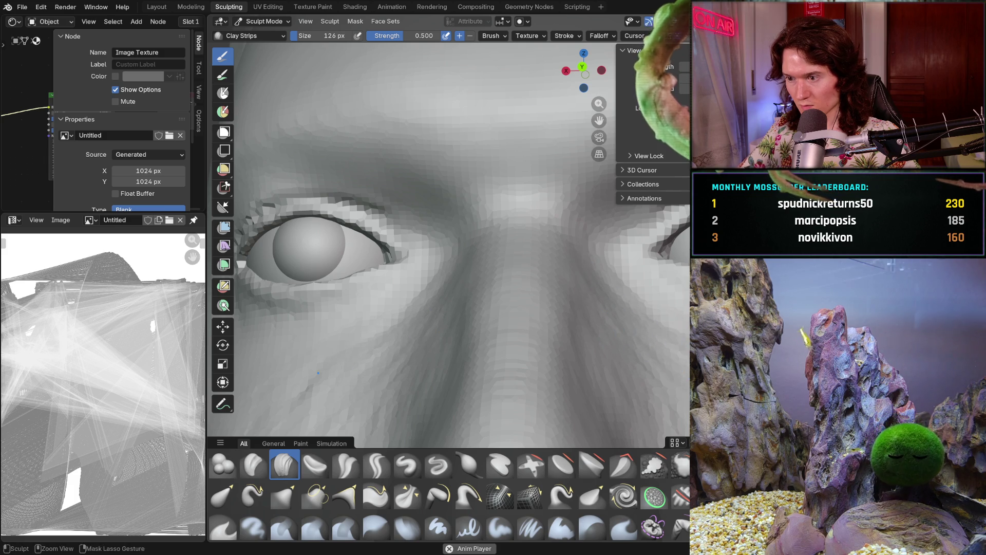
{"action": "scroll", "coordinate": [577, 335], "scroll_direction": "down", "scroll_amount": 5}
{"action": "scroll", "coordinate": [565, 331], "scroll_direction": "up", "scroll_amount": 4}
{"action": "mouse_move", "coordinate": [549, 387]}
{"action": "middle_mouse_down"}
{"action": "mouse_move", "coordinate": [619, 352]}
{"action": "mouse_move", "coordinate": [570, 399]}
{"action": "mouse_move", "coordinate": [543, 357]}
{"action": "mouse_move", "coordinate": [473, 346]}
{"action": "mouse_move", "coordinate": [474, 288]}
{"action": "mouse_move", "coordinate": [496, 281]}
{"action": "mouse_move", "coordinate": [489, 313]}
{"action": "mouse_move", "coordinate": [510, 229]}
{"action": "mouse_move", "coordinate": [497, 210]}
{"action": "middle_mouse_up"}
{"action": "scroll", "coordinate": [606, 337], "scroll_direction": "up", "scroll_amount": 3}
{"action": "scroll", "coordinate": [505, 241], "scroll_direction": "up", "scroll_amount": 4}
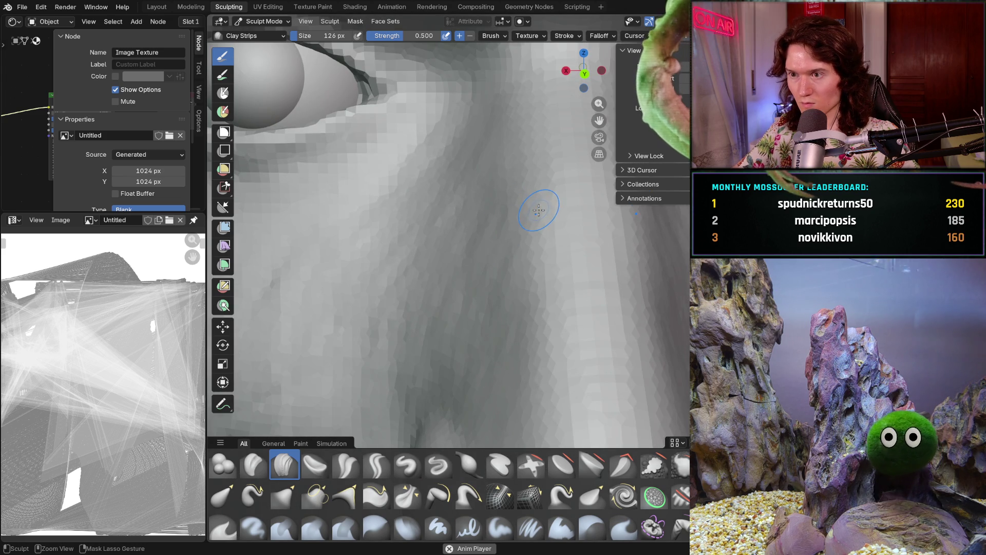
{"action": "scroll", "coordinate": [537, 206], "scroll_direction": "down", "scroll_amount": 5}
{"action": "mouse_move", "coordinate": [512, 259]}
{"action": "middle_mouse_down"}
{"action": "mouse_move", "coordinate": [497, 216]}
{"action": "mouse_move", "coordinate": [529, 241]}
{"action": "middle_mouse_up"}
{"action": "scroll", "coordinate": [531, 244], "scroll_direction": "up", "scroll_amount": 4}
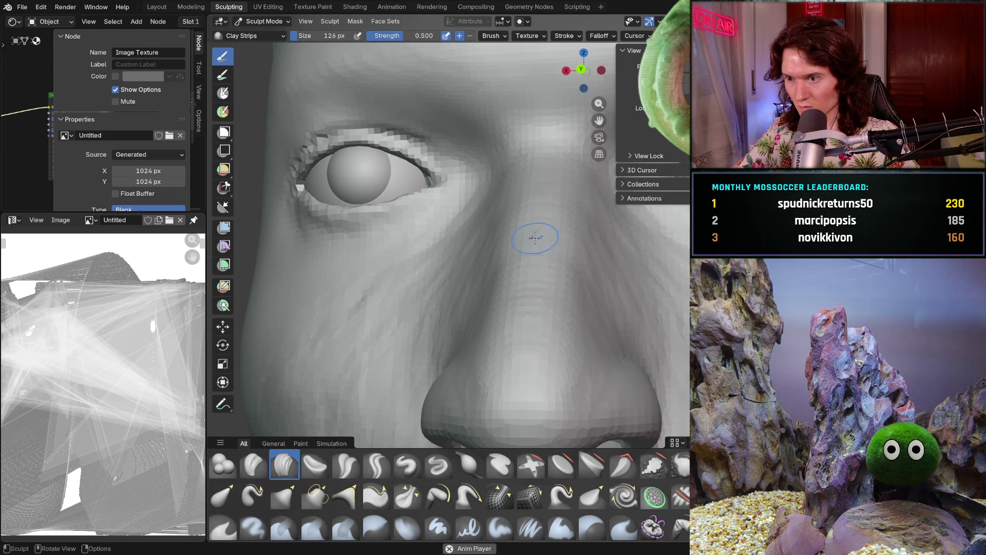
{"action": "left_click_drag", "start_coordinate": [527, 331], "coordinate": [522, 355]}
{"action": "left_click_drag", "start_coordinate": [522, 389], "coordinate": [530, 343]}
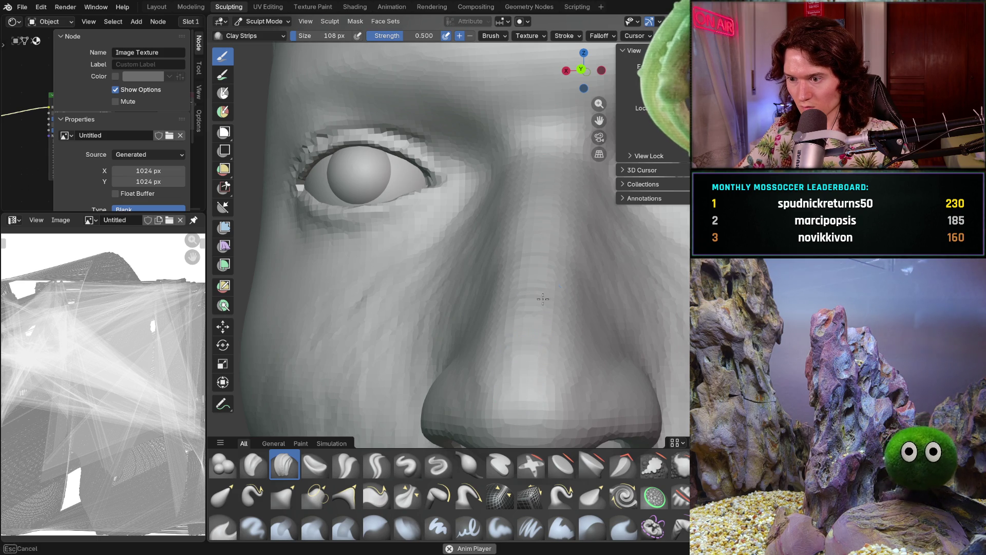
{"action": "left_click_drag", "start_coordinate": [533, 256], "coordinate": [537, 230]}
{"action": "left_click_drag", "start_coordinate": [543, 164], "coordinate": [540, 162]}
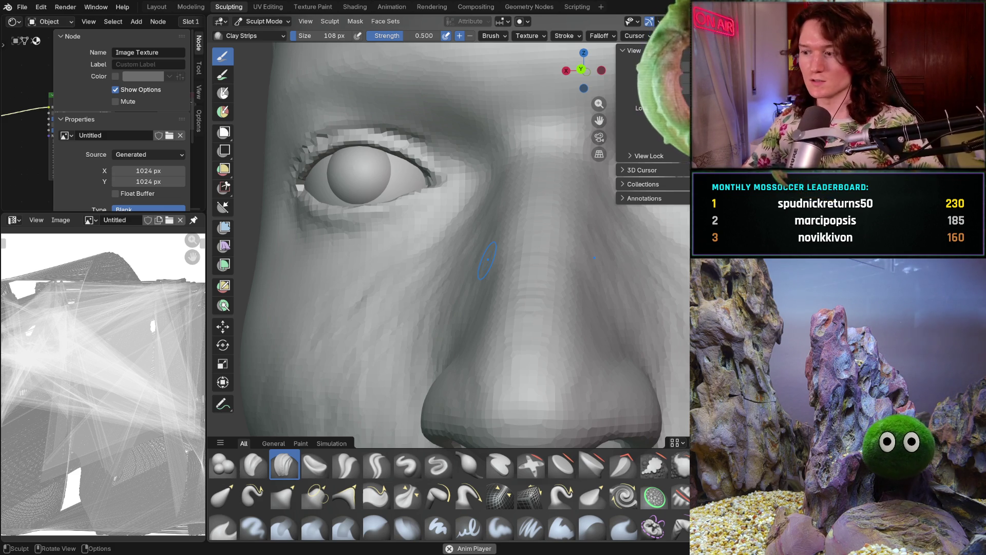
{"action": "scroll", "coordinate": [487, 260], "scroll_direction": "down", "scroll_amount": 5}
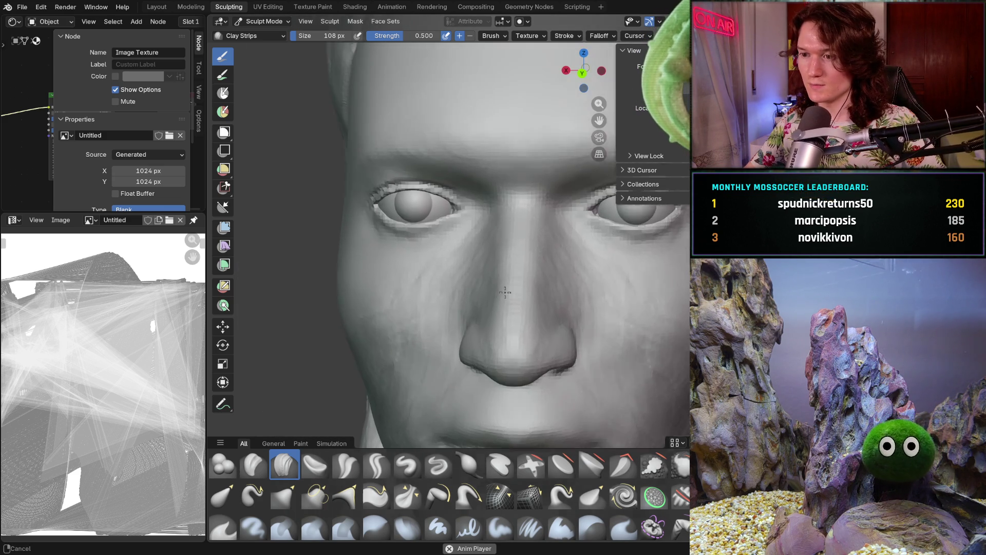
{"action": "scroll", "coordinate": [452, 264], "scroll_direction": "up", "scroll_amount": 5}
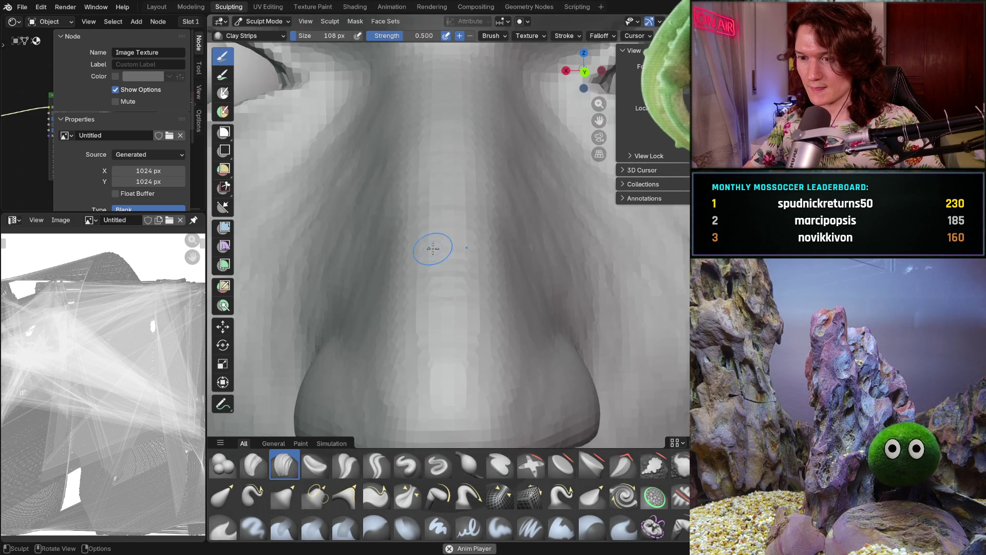
{"action": "scroll", "coordinate": [437, 224], "scroll_direction": "down", "scroll_amount": 4}
{"action": "scroll", "coordinate": [421, 247], "scroll_direction": "up", "scroll_amount": 2}
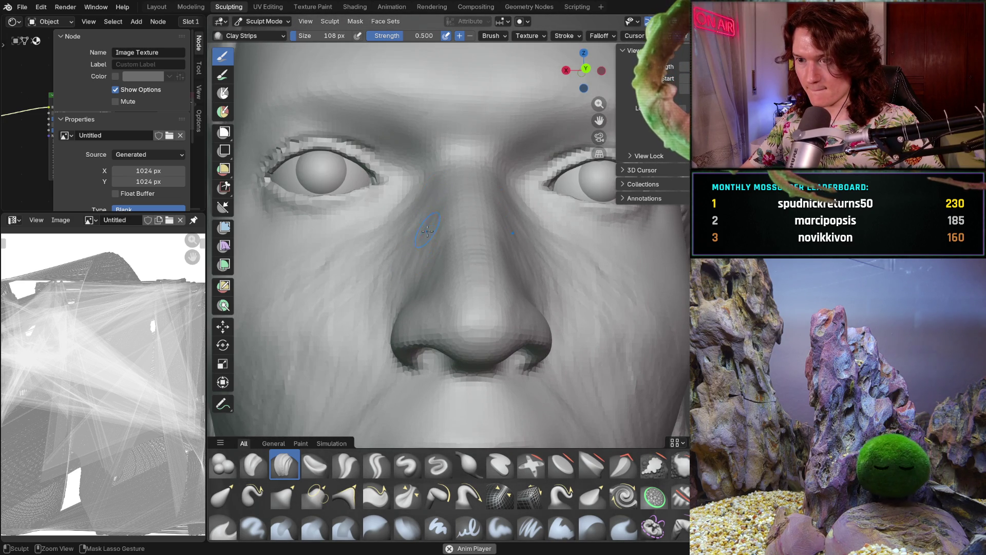
{"action": "middle_click_drag", "start_coordinate": [426, 237], "coordinate": [424, 239]}
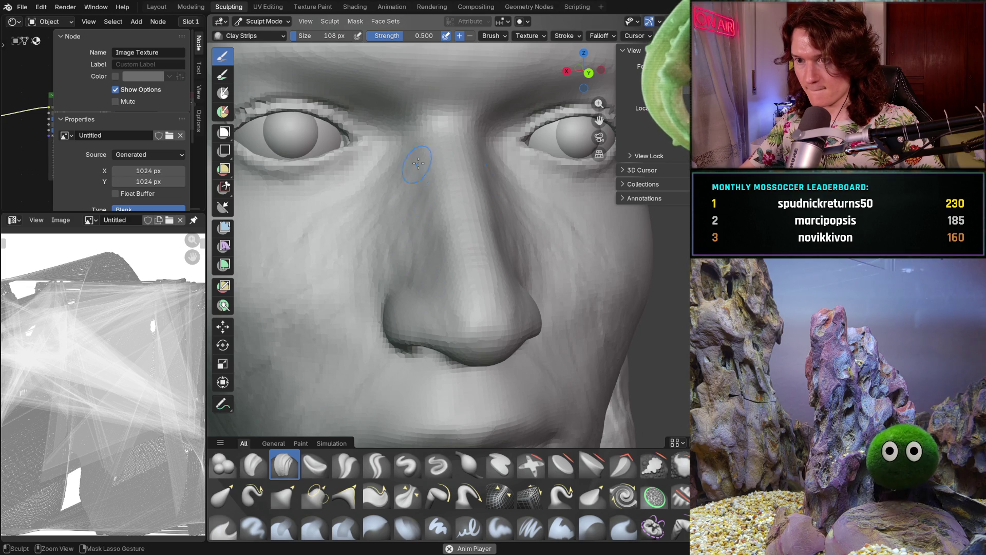
{"action": "mouse_move", "coordinate": [433, 267]}
{"action": "middle_mouse_down", "text": "ctrl"}
{"action": "mouse_move", "coordinate": [434, 278]}
{"action": "mouse_move", "coordinate": [480, 194]}
{"action": "mouse_move", "coordinate": [506, 183]}
{"action": "middle_mouse_up", "text": "ctrl"}
Inspect the nose bridge between the eyes from front view and side profile
{"action": "scroll", "coordinate": [492, 187], "scroll_direction": "up", "scroll_amount": 5}
{"action": "scroll", "coordinate": [492, 188], "scroll_direction": "down", "scroll_amount": 6}
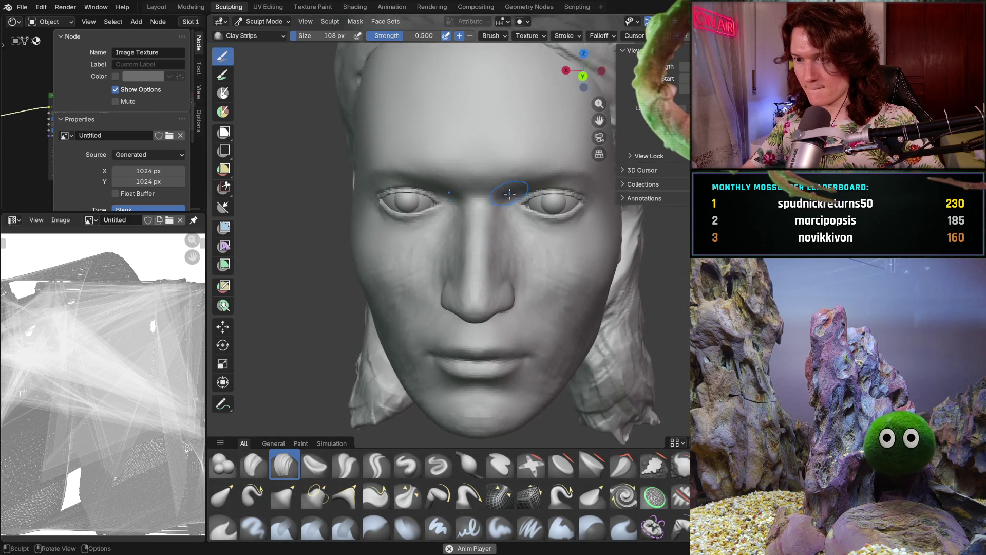
{"action": "scroll", "coordinate": [508, 182], "scroll_direction": "up", "scroll_amount": 5}
{"action": "scroll", "coordinate": [509, 182], "scroll_direction": "down", "scroll_amount": 2}
{"action": "middle_click_drag", "start_coordinate": [436, 247], "coordinate": [457, 235]}
{"action": "scroll", "coordinate": [457, 235], "scroll_direction": "up", "scroll_amount": 5}
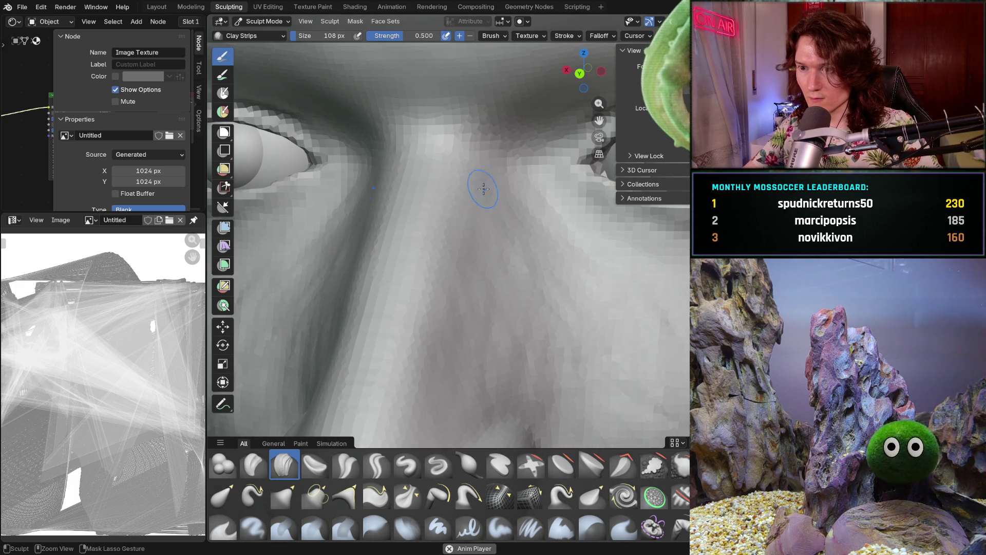
{"action": "middle_click_drag", "start_coordinate": [514, 236], "coordinate": [515, 225]}
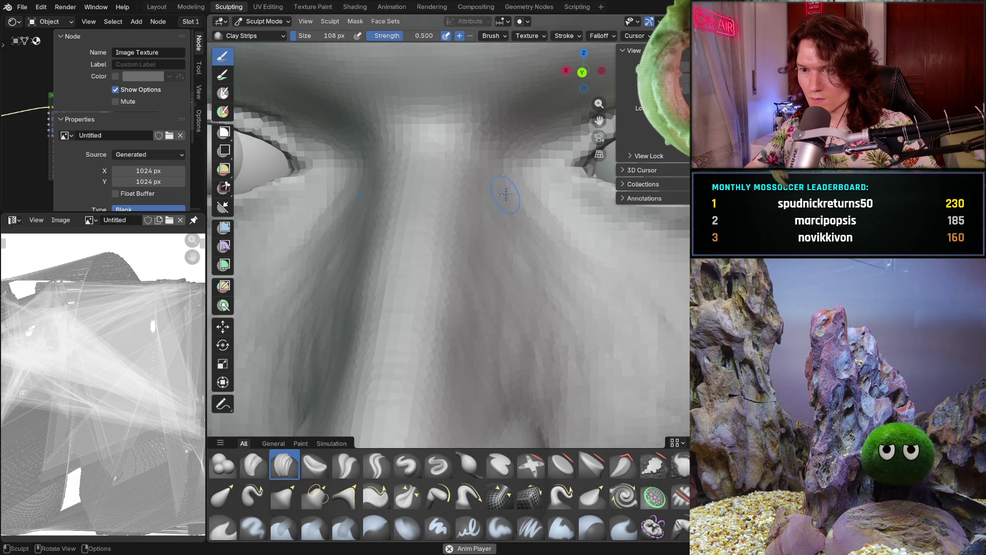
{"action": "scroll", "coordinate": [484, 201], "scroll_direction": "down", "scroll_amount": 5}
{"action": "mouse_move", "coordinate": [483, 201]}
{"action": "middle_mouse_down"}
{"action": "mouse_move", "coordinate": [342, 291]}
{"action": "mouse_move", "coordinate": [337, 280]}
{"action": "middle_mouse_up"}
{"action": "scroll", "coordinate": [419, 288], "scroll_direction": "up", "scroll_amount": 5}
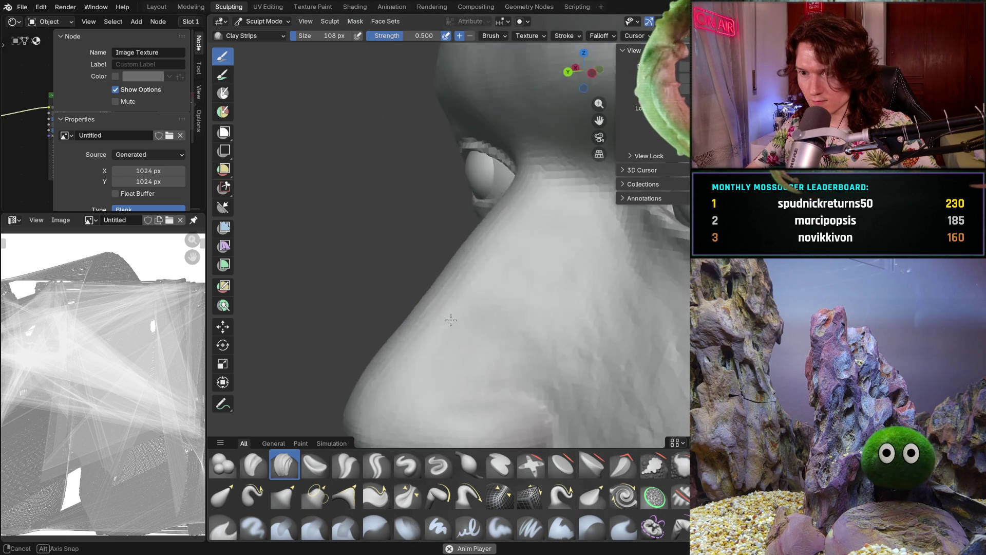
{"action": "middle_click_drag", "start_coordinate": [432, 272], "coordinate": [448, 253]}
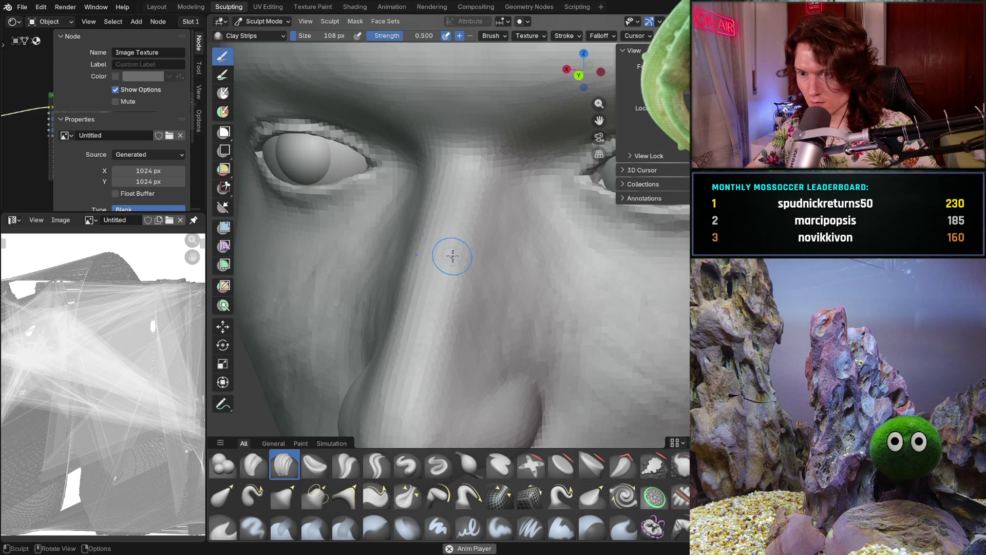
Check the nose from three-quarter, side and frontal views
{"action": "middle_click_drag", "start_coordinate": [456, 214], "coordinate": [534, 235]}
{"action": "mouse_move", "coordinate": [476, 219]}
{"action": "middle_mouse_down"}
{"action": "mouse_move", "coordinate": [459, 259]}
{"action": "mouse_move", "coordinate": [451, 226]}
{"action": "mouse_move", "coordinate": [437, 239]}
{"action": "middle_mouse_up"}
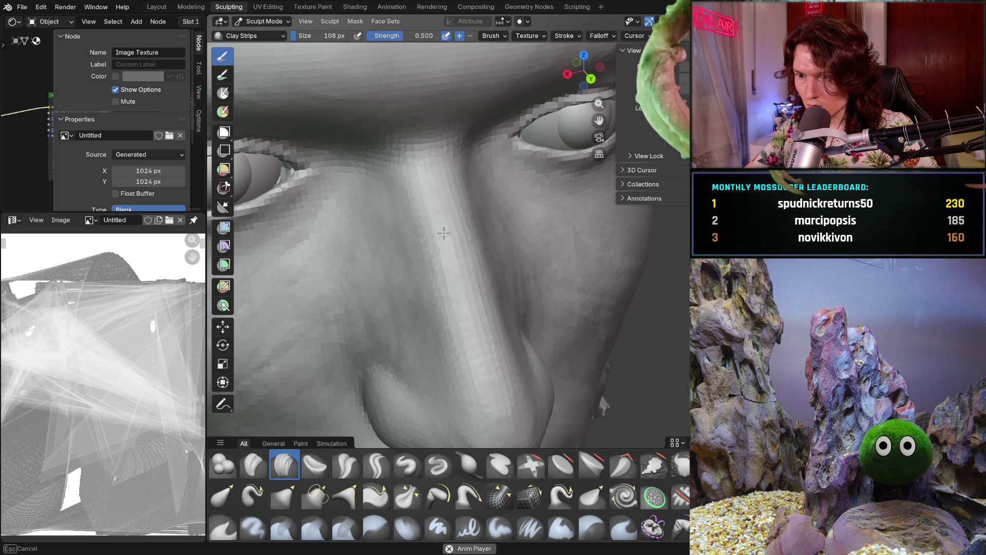
{"action": "mouse_move", "coordinate": [478, 268]}
{"action": "middle_mouse_down"}
{"action": "mouse_move", "coordinate": [489, 234]}
{"action": "mouse_move", "coordinate": [383, 176]}
{"action": "middle_mouse_up"}
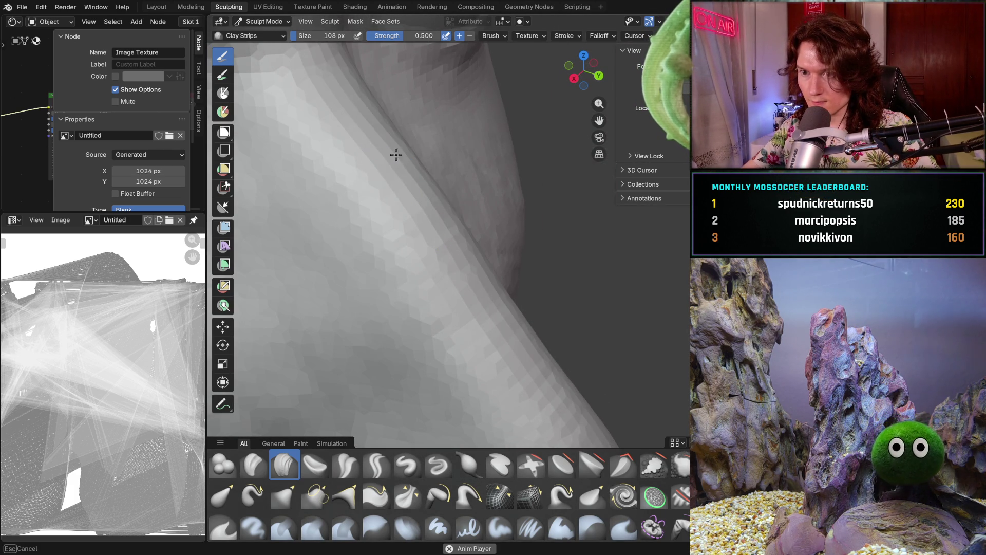
{"action": "mouse_move", "coordinate": [415, 229]}
{"action": "middle_mouse_down", "text": "ctrl"}
{"action": "mouse_move", "coordinate": [400, 266]}
{"action": "mouse_move", "coordinate": [516, 204]}
{"action": "middle_mouse_up", "text": "ctrl"}
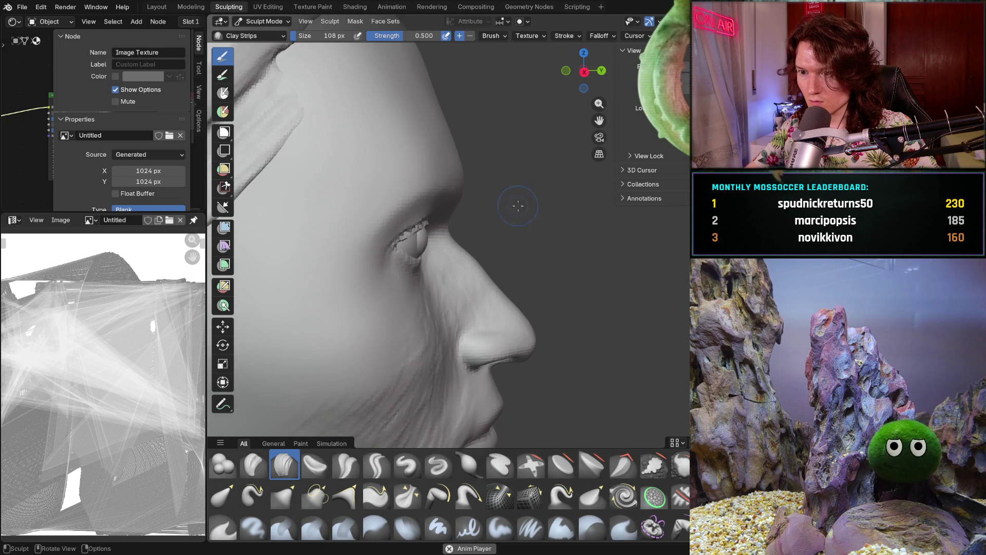
{"action": "mouse_move", "coordinate": [524, 254]}
{"action": "middle_mouse_down"}
{"action": "mouse_move", "coordinate": [483, 341]}
{"action": "mouse_move", "coordinate": [522, 321]}
{"action": "mouse_move", "coordinate": [508, 295]}
{"action": "mouse_move", "coordinate": [523, 335]}
{"action": "mouse_move", "coordinate": [504, 358]}
{"action": "mouse_move", "coordinate": [512, 351]}
{"action": "mouse_move", "coordinate": [525, 333]}
{"action": "mouse_move", "coordinate": [430, 342]}
{"action": "mouse_move", "coordinate": [487, 330]}
{"action": "middle_mouse_up"}
{"action": "scroll", "coordinate": [483, 342], "scroll_direction": "up", "scroll_amount": 5}
{"action": "scroll", "coordinate": [514, 311], "scroll_direction": "up", "scroll_amount": 3}
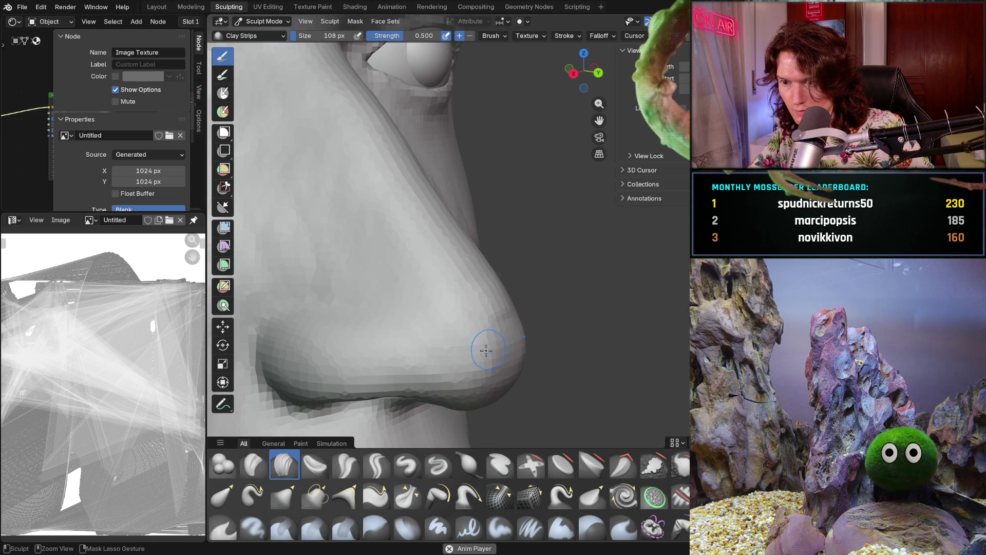
{"action": "mouse_move", "coordinate": [494, 368]}
{"action": "middle_mouse_down"}
{"action": "mouse_move", "coordinate": [458, 319]}
{"action": "mouse_move", "coordinate": [550, 326]}
{"action": "mouse_move", "coordinate": [489, 324]}
{"action": "mouse_move", "coordinate": [470, 306]}
{"action": "middle_mouse_up"}
{"action": "scroll", "coordinate": [550, 325], "scroll_direction": "up", "scroll_amount": 4}
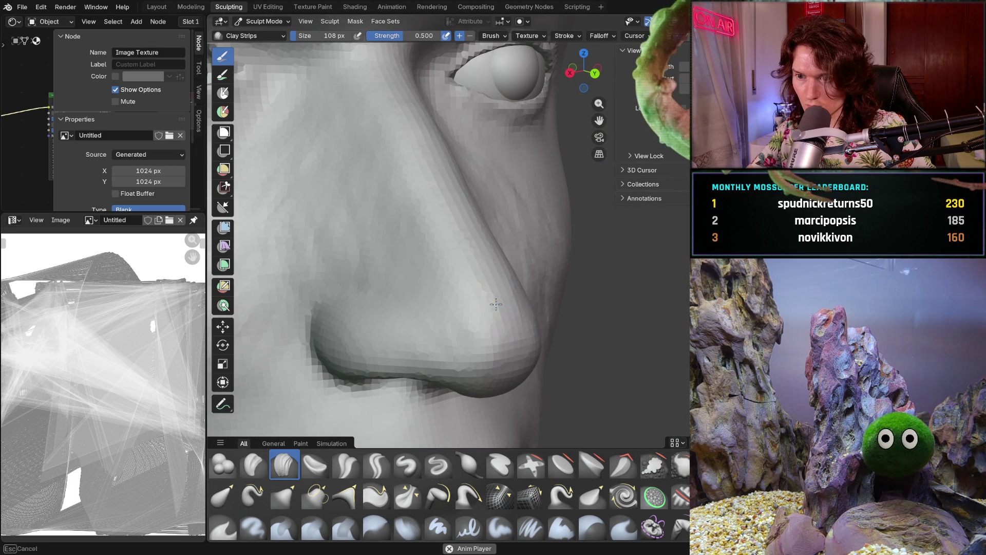
{"action": "mouse_move", "coordinate": [529, 370]}
{"action": "middle_mouse_down"}
{"action": "mouse_move", "coordinate": [509, 355]}
{"action": "mouse_move", "coordinate": [625, 341]}
{"action": "middle_mouse_up"}
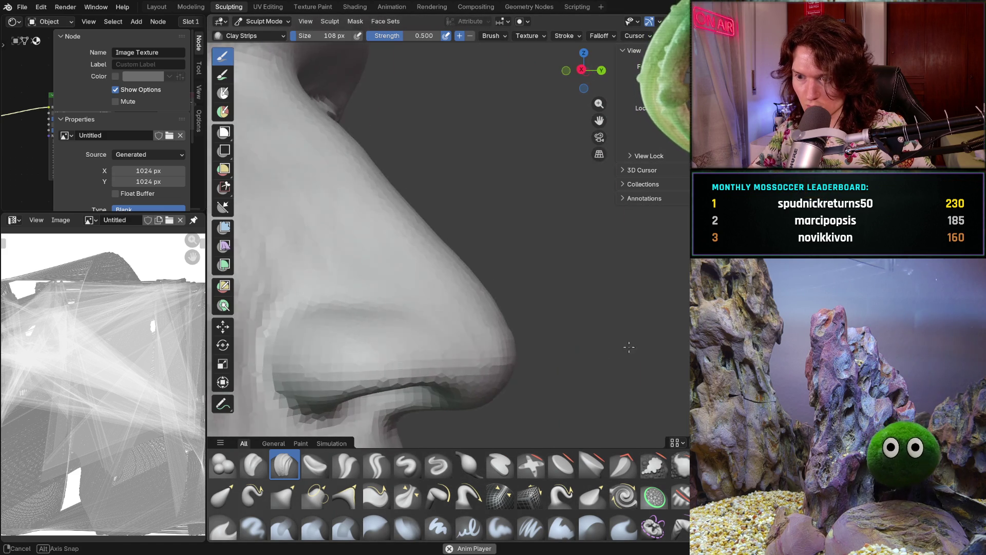
{"action": "middle_click_drag", "start_coordinate": [515, 364], "coordinate": [460, 337]}
{"action": "mouse_move", "coordinate": [523, 362]}
{"action": "middle_mouse_down"}
{"action": "mouse_move", "coordinate": [509, 310]}
{"action": "mouse_move", "coordinate": [506, 321]}
{"action": "mouse_move", "coordinate": [484, 294]}
{"action": "mouse_move", "coordinate": [611, 315]}
{"action": "middle_mouse_up"}
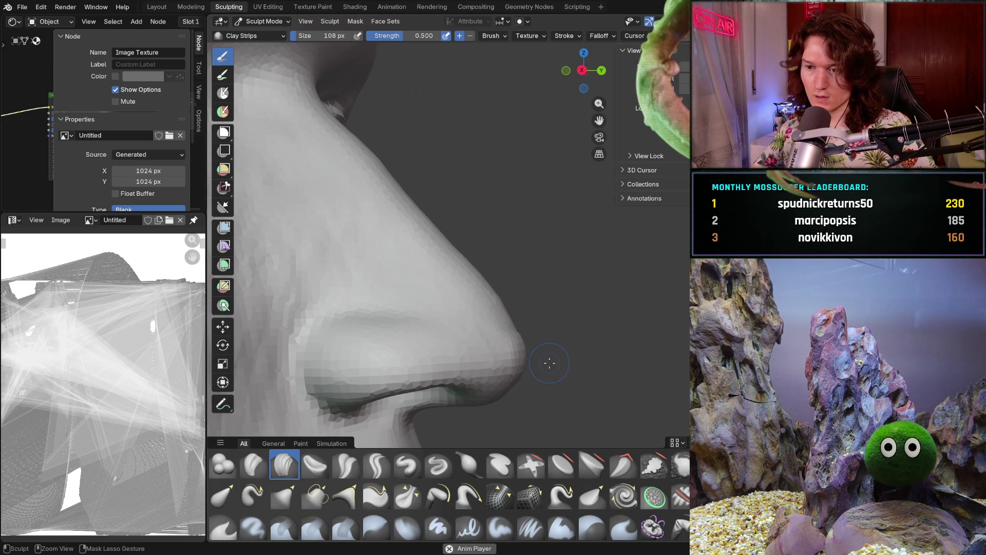
With the Grab brush, pull the nostril edge under the nose and the nose bridge
{"action": "key", "text": "g"}
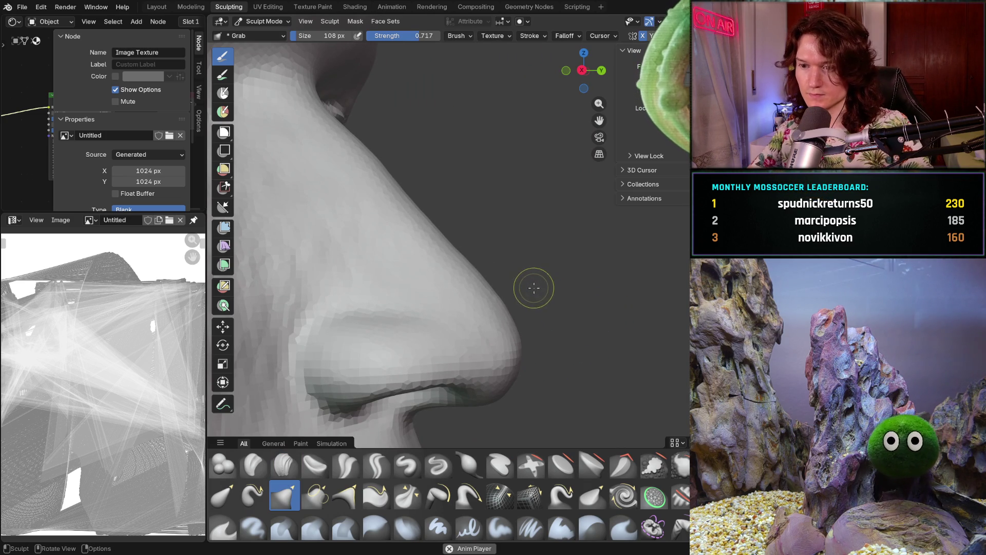
{"action": "mouse_move", "coordinate": [494, 385]}
{"action": "left_mouse_down"}
{"action": "mouse_move", "coordinate": [495, 400]}
{"action": "mouse_move", "coordinate": [501, 390]}
{"action": "left_mouse_up"}
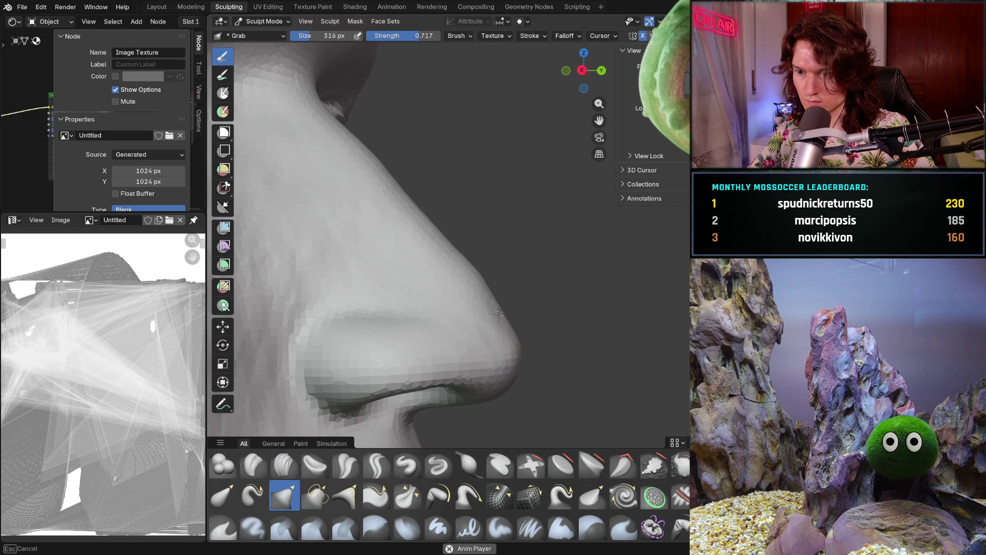
{"action": "mouse_move", "coordinate": [509, 321]}
{"action": "left_mouse_down"}
{"action": "mouse_move", "coordinate": [495, 286]}
{"action": "mouse_move", "coordinate": [464, 276]}
{"action": "left_mouse_up"}
{"action": "mouse_move", "coordinate": [557, 293]}
{"action": "middle_mouse_down"}
{"action": "mouse_move", "coordinate": [443, 313]}
{"action": "mouse_move", "coordinate": [455, 339]}
{"action": "mouse_move", "coordinate": [539, 342]}
{"action": "middle_mouse_up"}
{"action": "scroll", "coordinate": [571, 288], "scroll_direction": "up", "scroll_amount": 3}
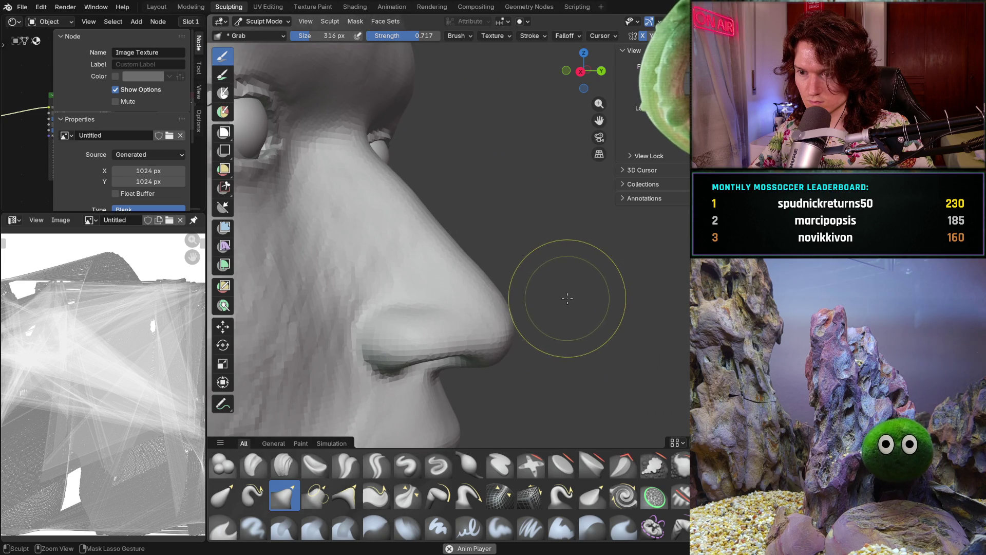
{"action": "scroll", "coordinate": [550, 339], "scroll_direction": "up", "scroll_amount": 3}
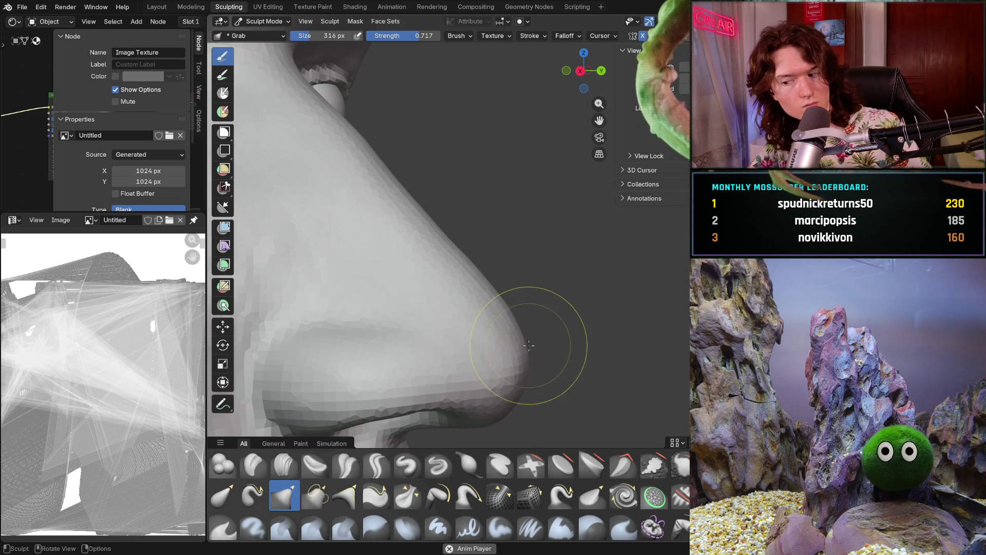
{"action": "mouse_move", "coordinate": [514, 361]}
{"action": "middle_mouse_down"}
{"action": "mouse_move", "coordinate": [430, 370]}
{"action": "mouse_move", "coordinate": [466, 375]}
{"action": "middle_mouse_up"}
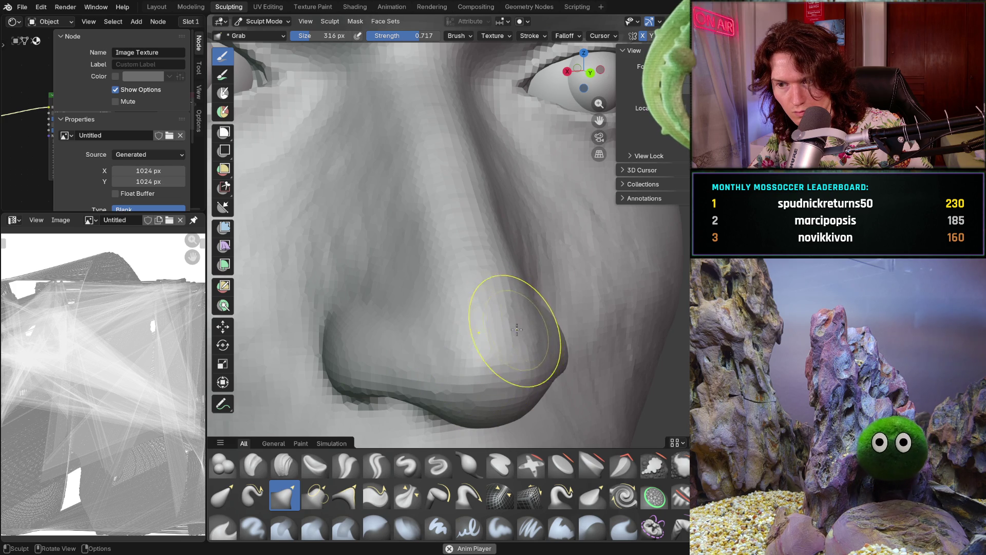
Snap to the exact side profile and reshape the nose edge and tip with Grab
{"action": "key", "text": "KP_3"}
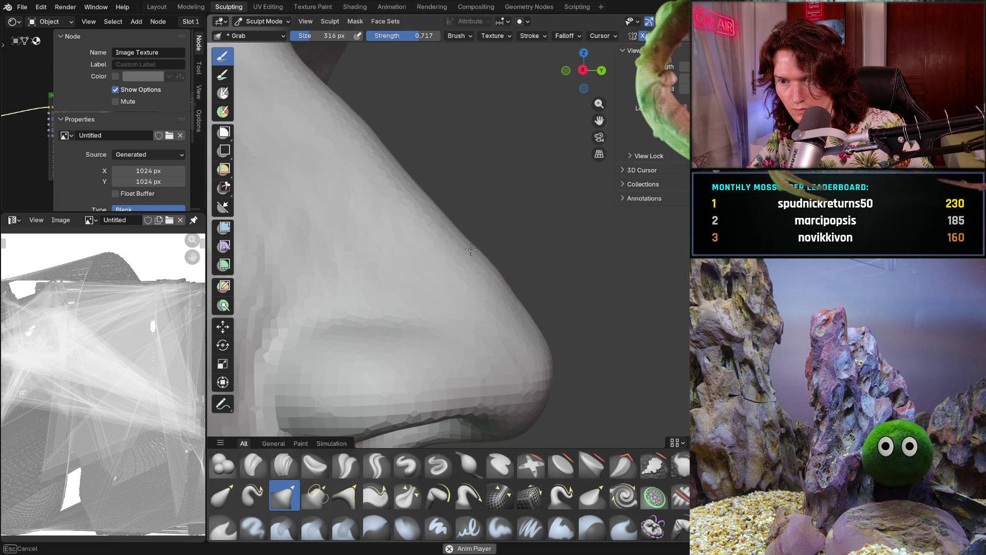
{"action": "left_click_drag", "start_coordinate": [514, 297], "coordinate": [522, 309]}
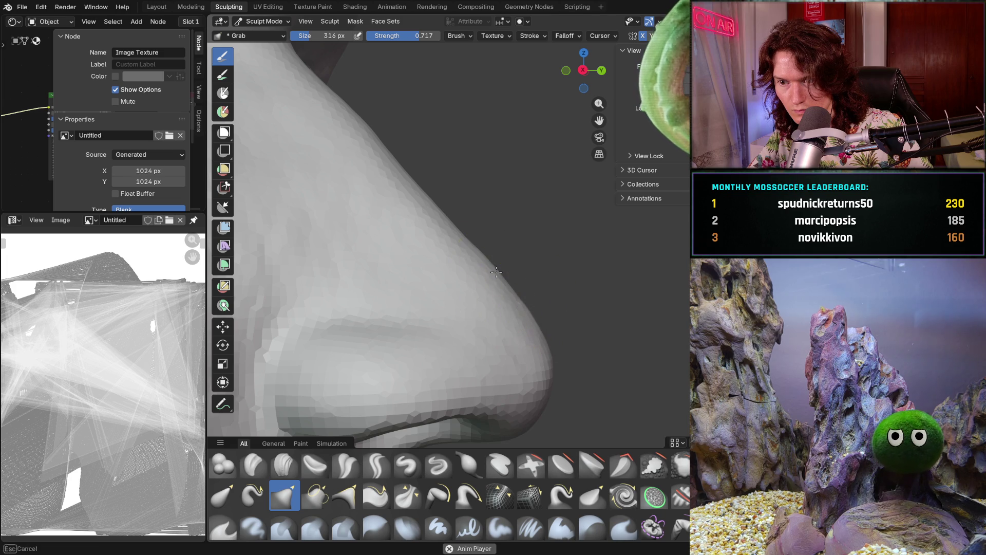
{"action": "left_click_drag", "start_coordinate": [549, 339], "coordinate": [560, 332]}
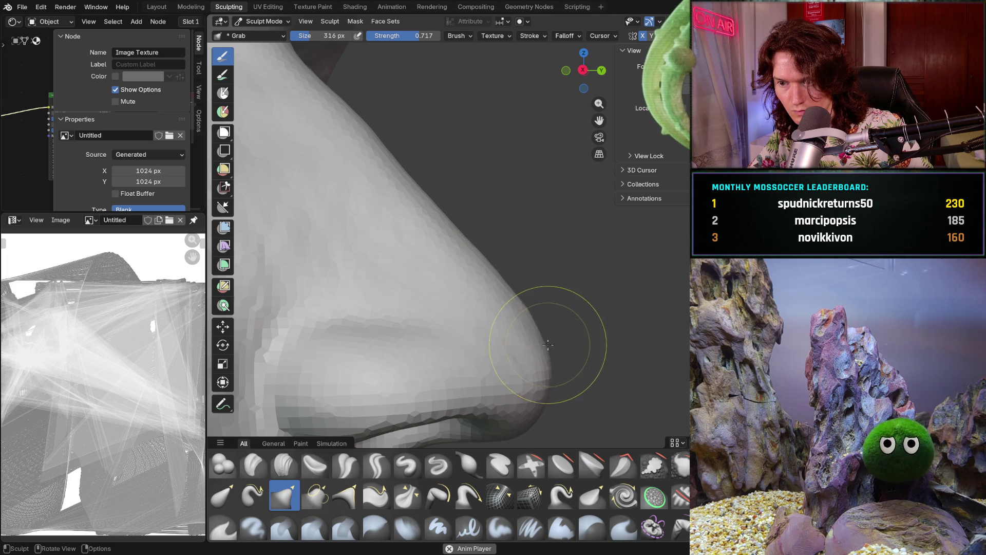
{"action": "left_click_drag", "start_coordinate": [522, 407], "coordinate": [529, 429]}
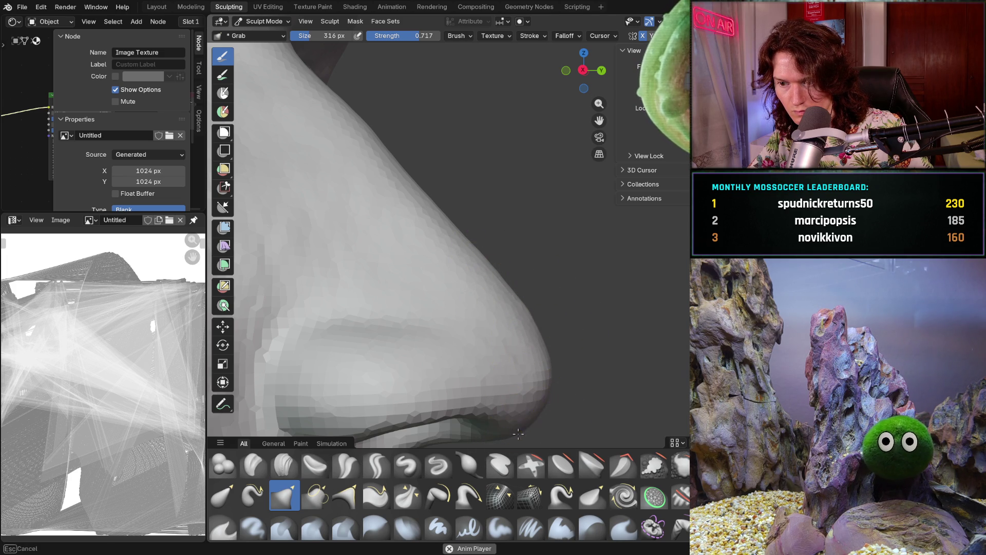
{"action": "scroll", "coordinate": [524, 428], "scroll_direction": "down", "scroll_amount": 5}
{"action": "mouse_move", "coordinate": [524, 428]}
{"action": "middle_mouse_down"}
{"action": "mouse_move", "coordinate": [440, 352]}
{"action": "mouse_move", "coordinate": [474, 374]}
{"action": "middle_mouse_up"}
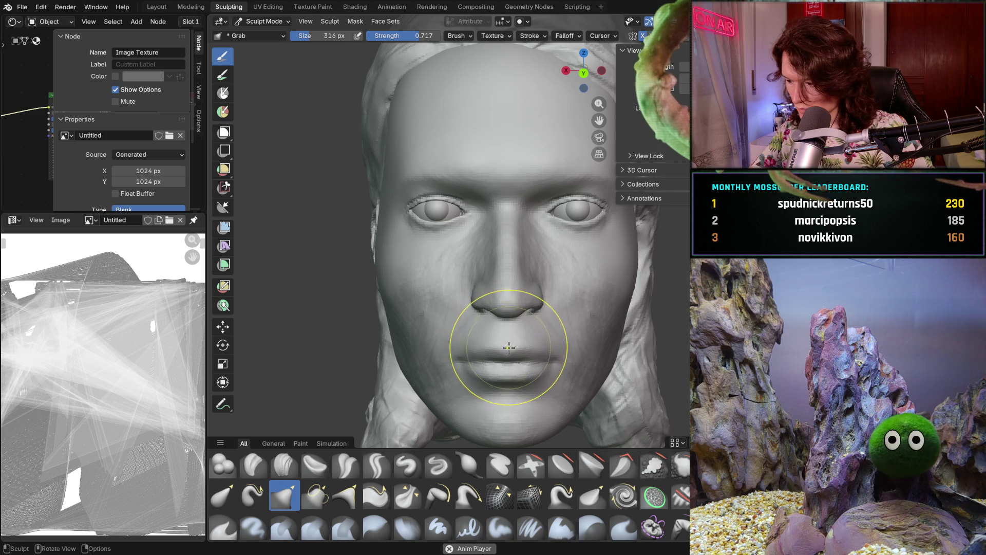
Check the nose from three-quarter, front and both side profiles
{"action": "scroll", "coordinate": [504, 308], "scroll_direction": "up", "scroll_amount": 3}
{"action": "scroll", "coordinate": [509, 303], "scroll_direction": "up", "scroll_amount": 3}
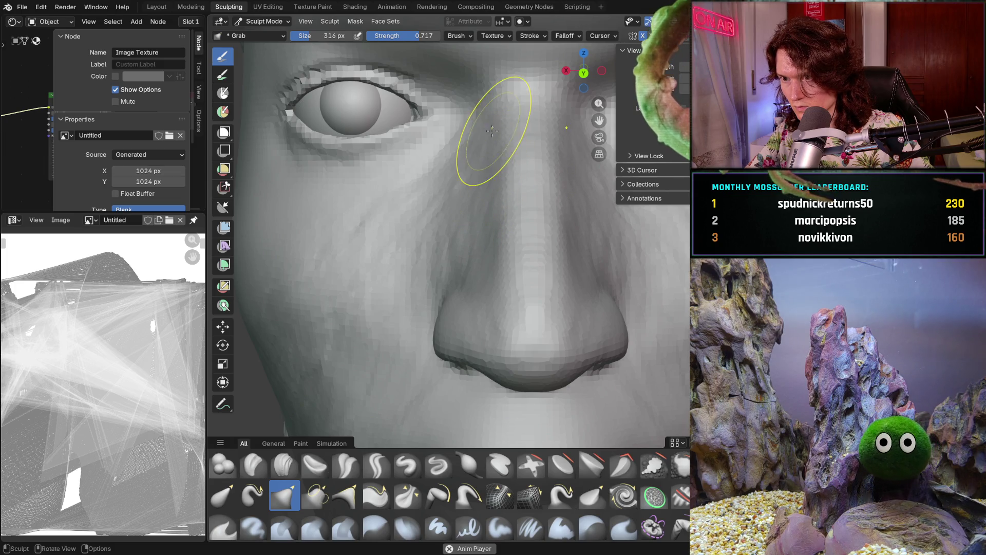
{"action": "middle_click_drag", "start_coordinate": [492, 137], "coordinate": [566, 139]}
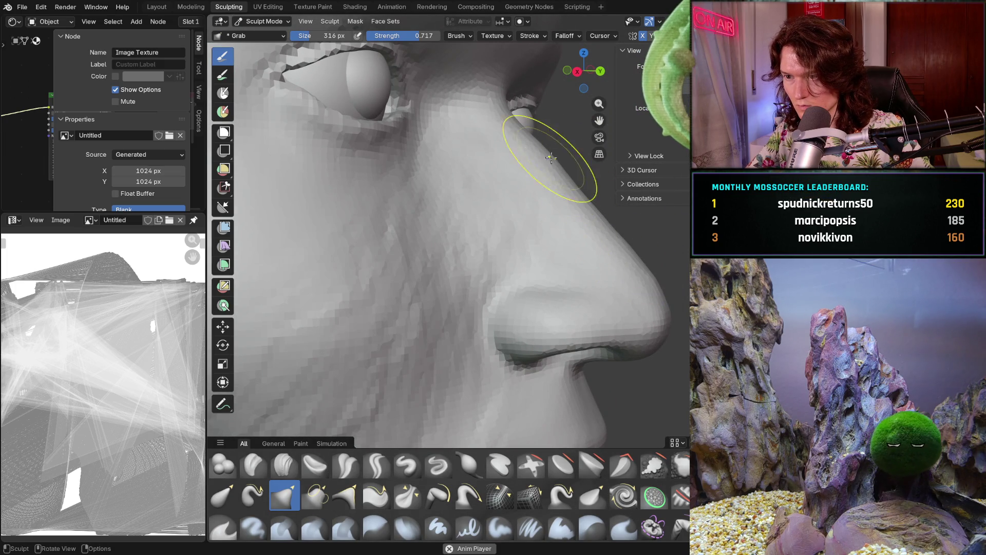
{"action": "mouse_move", "coordinate": [546, 216]}
{"action": "middle_mouse_down"}
{"action": "mouse_move", "coordinate": [568, 236]}
{"action": "mouse_move", "coordinate": [528, 271]}
{"action": "mouse_move", "coordinate": [544, 272]}
{"action": "middle_mouse_up"}
{"action": "scroll", "coordinate": [626, 283], "scroll_direction": "up", "scroll_amount": 5}
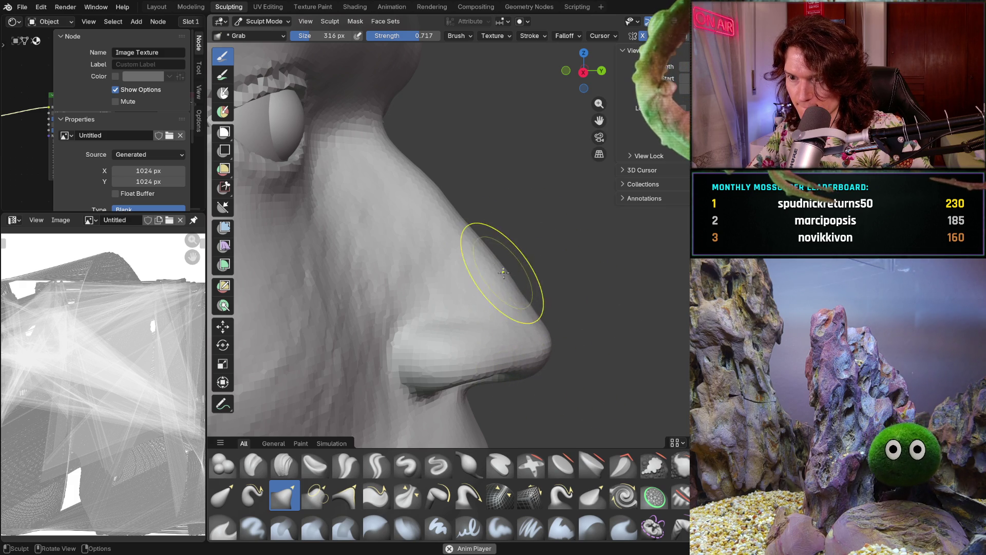
{"action": "mouse_move", "coordinate": [519, 253]}
{"action": "middle_mouse_down"}
{"action": "mouse_move", "coordinate": [534, 288]}
{"action": "mouse_move", "coordinate": [472, 355]}
{"action": "mouse_move", "coordinate": [495, 308]}
{"action": "middle_mouse_up"}
{"action": "scroll", "coordinate": [522, 317], "scroll_direction": "up", "scroll_amount": 5}
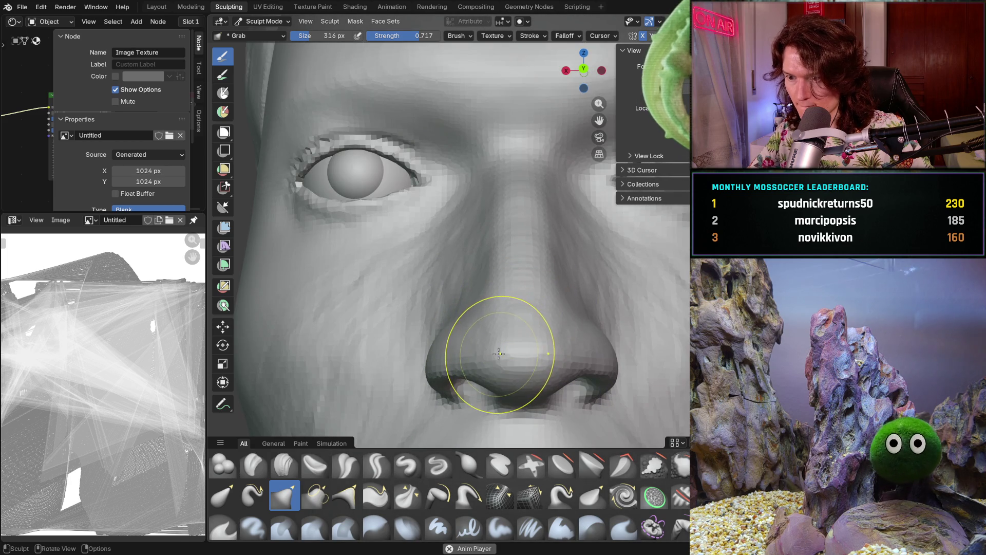
{"action": "mouse_move", "coordinate": [500, 353]}
{"action": "middle_mouse_down"}
{"action": "mouse_move", "coordinate": [478, 355]}
{"action": "mouse_move", "coordinate": [497, 356]}
{"action": "middle_mouse_up"}
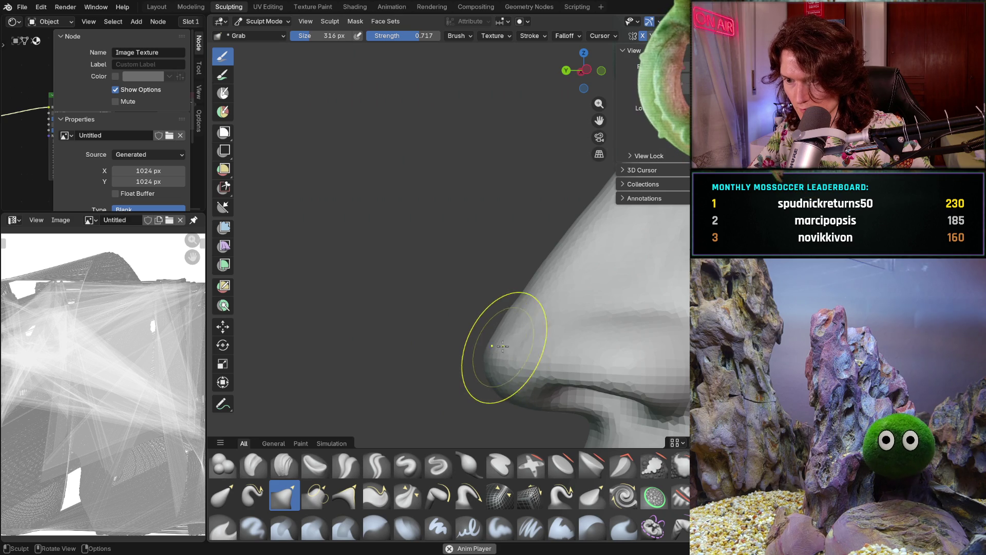
{"action": "scroll", "coordinate": [491, 348], "scroll_direction": "down", "scroll_amount": 5}
{"action": "middle_click_drag", "start_coordinate": [483, 364], "coordinate": [676, 340]}
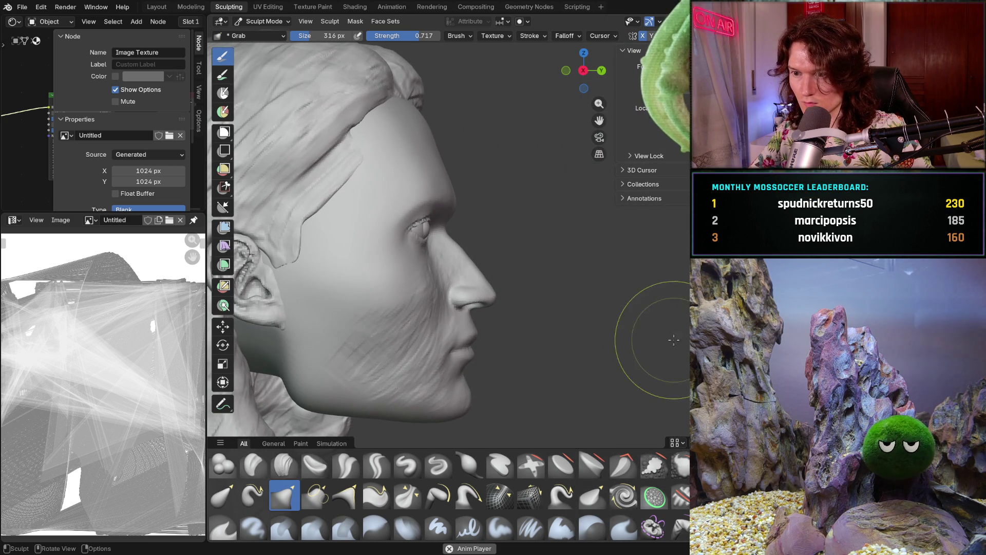
{"action": "mouse_move", "coordinate": [535, 359]}
{"action": "middle_mouse_down", "text": "ctrl"}
{"action": "mouse_move", "coordinate": [579, 301]}
{"action": "mouse_move", "coordinate": [500, 282]}
{"action": "middle_mouse_up", "text": "ctrl"}
Pull the nose bridge outward and recheck it from both profiles and the front
{"action": "mouse_move", "coordinate": [417, 198]}
{"action": "left_mouse_down"}
{"action": "mouse_move", "coordinate": [414, 216]}
{"action": "mouse_move", "coordinate": [434, 245]}
{"action": "left_mouse_up"}
{"action": "mouse_move", "coordinate": [439, 252]}
{"action": "middle_mouse_down"}
{"action": "mouse_move", "coordinate": [506, 254]}
{"action": "mouse_move", "coordinate": [423, 216]}
{"action": "mouse_move", "coordinate": [392, 220]}
{"action": "middle_mouse_up"}
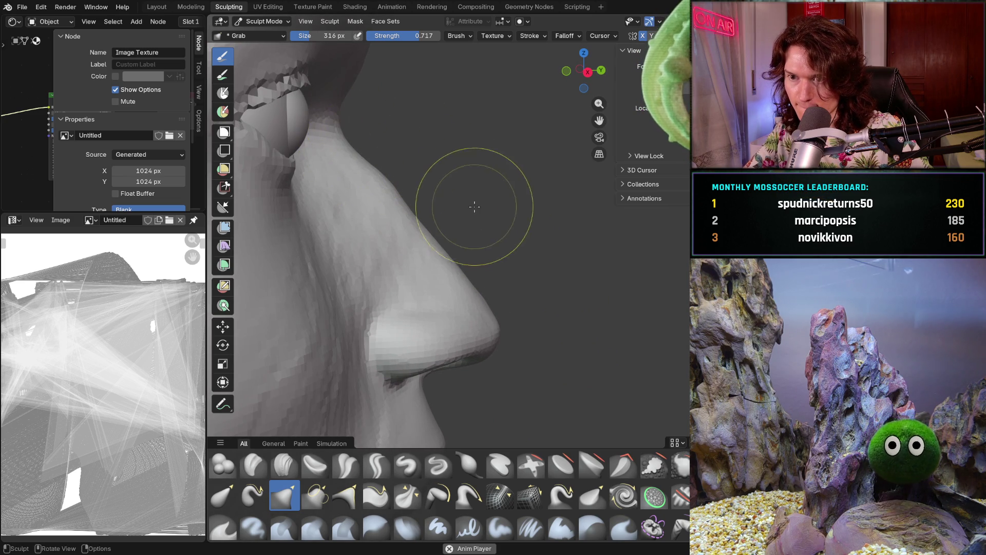
{"action": "mouse_move", "coordinate": [462, 176]}
{"action": "middle_mouse_down", "text": "ctrl"}
{"action": "mouse_move", "coordinate": [319, 264]}
{"action": "mouse_move", "coordinate": [281, 259]}
{"action": "mouse_move", "coordinate": [315, 296]}
{"action": "mouse_move", "coordinate": [341, 271]}
{"action": "mouse_move", "coordinate": [364, 214]}
{"action": "middle_mouse_up", "text": "ctrl"}
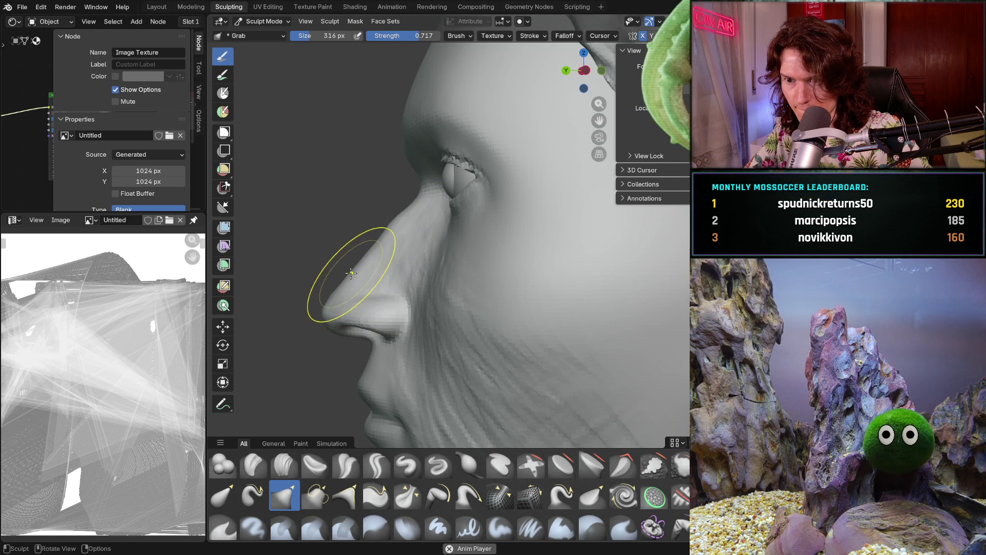
{"action": "mouse_move", "coordinate": [310, 287]}
{"action": "middle_mouse_down"}
{"action": "mouse_move", "coordinate": [521, 307]}
{"action": "mouse_move", "coordinate": [477, 311]}
{"action": "middle_mouse_up"}
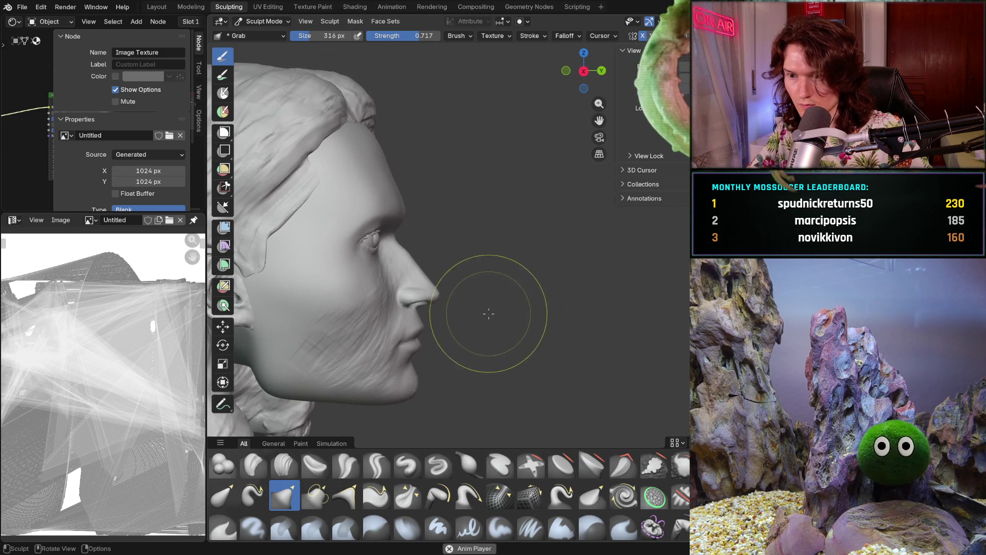
{"action": "scroll", "coordinate": [447, 283], "scroll_direction": "up", "scroll_amount": 5}
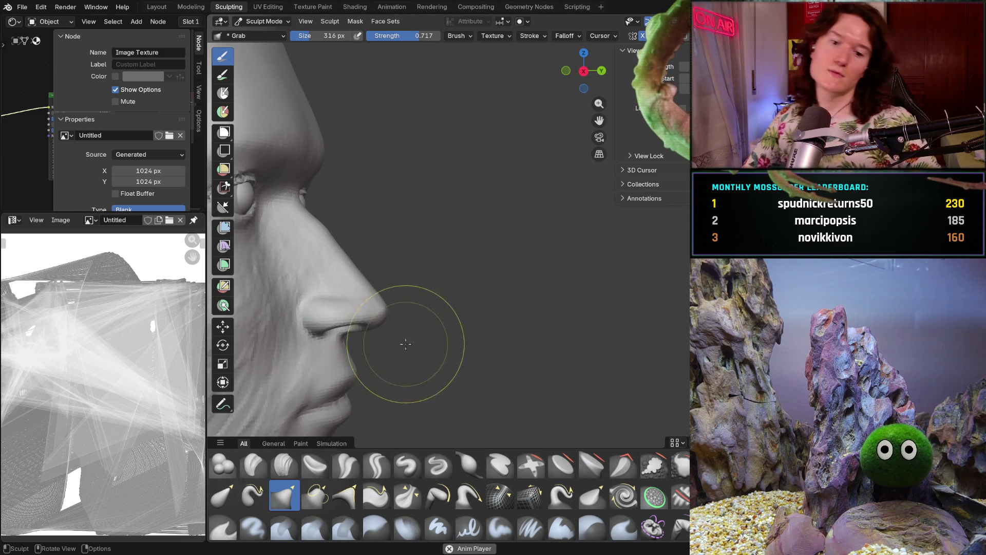
{"action": "mouse_move", "coordinate": [467, 335]}
{"action": "middle_mouse_down"}
{"action": "mouse_move", "coordinate": [297, 363]}
{"action": "mouse_move", "coordinate": [350, 355]}
{"action": "middle_mouse_up"}
{"action": "scroll", "coordinate": [318, 360], "scroll_direction": "up", "scroll_amount": 4}
{"action": "key", "text": "c"}
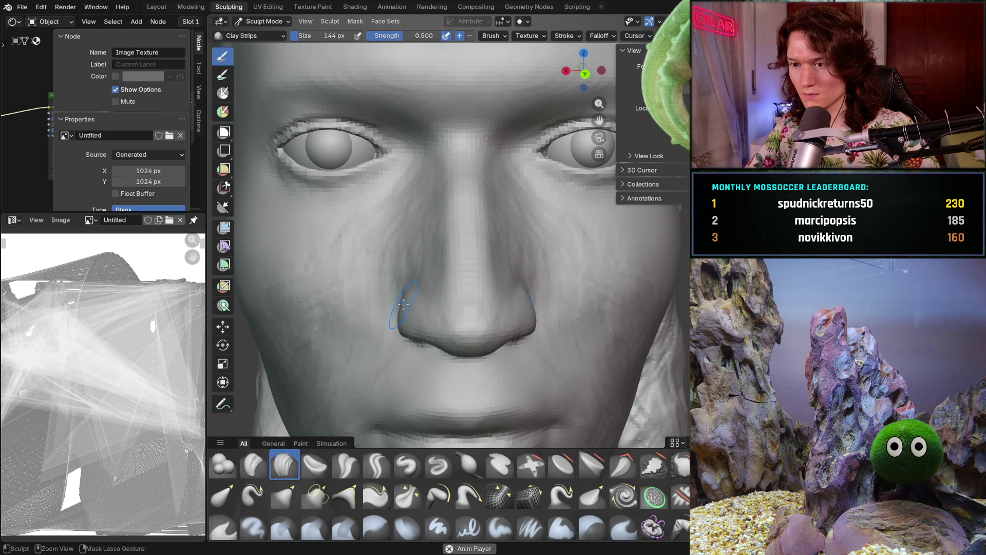
Add a Clay Strips stroke on the nose and view it from the right-side profile
{"action": "middle_click_drag", "start_coordinate": [406, 313], "coordinate": [399, 257], "text": "ctrl"}
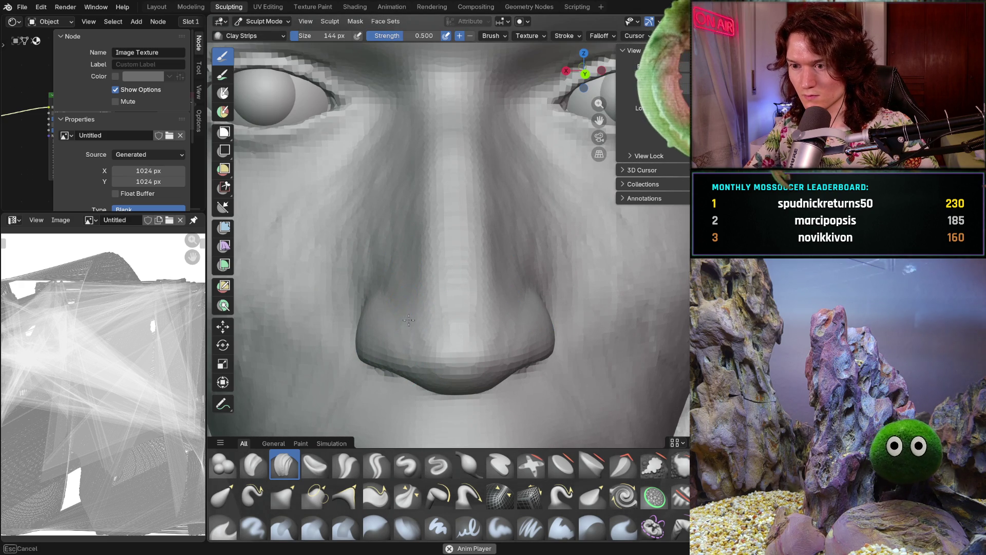
{"action": "middle_click_drag", "start_coordinate": [394, 286], "coordinate": [385, 273], "text": "ctrl"}
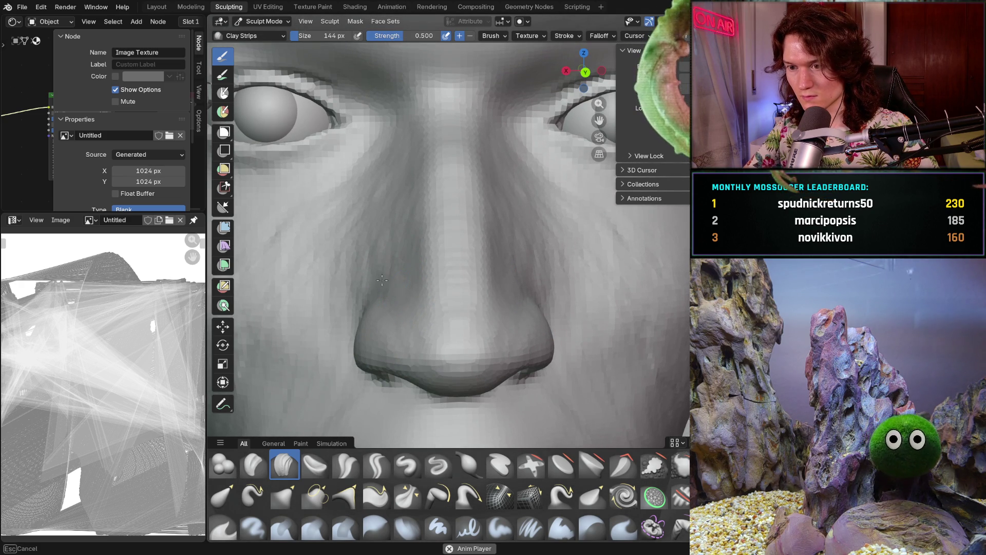
{"action": "key", "text": "KP_3"}
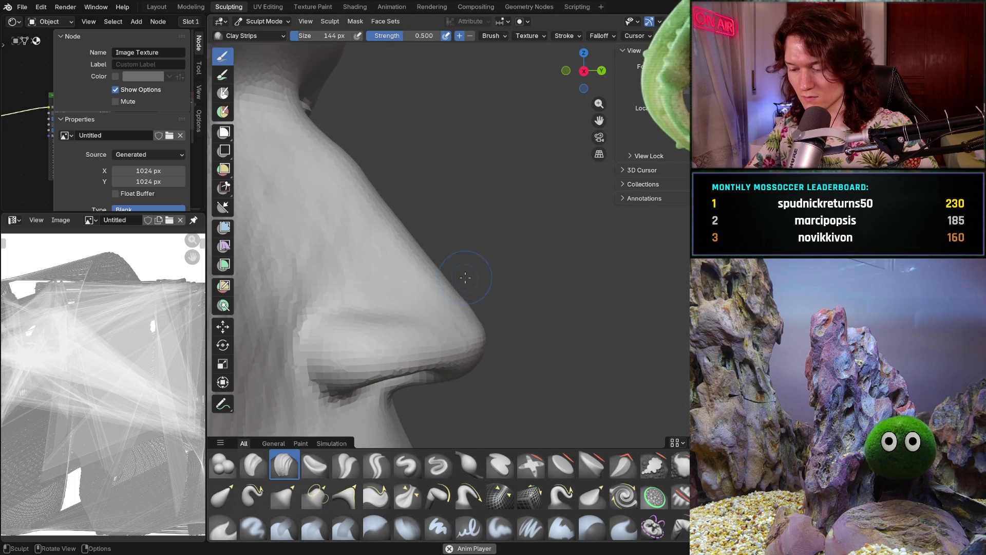
{"action": "mouse_move", "coordinate": [375, 334]}
{"action": "middle_mouse_down"}
{"action": "mouse_move", "coordinate": [375, 346]}
{"action": "mouse_move", "coordinate": [331, 352]}
{"action": "mouse_move", "coordinate": [324, 344]}
{"action": "middle_mouse_up"}
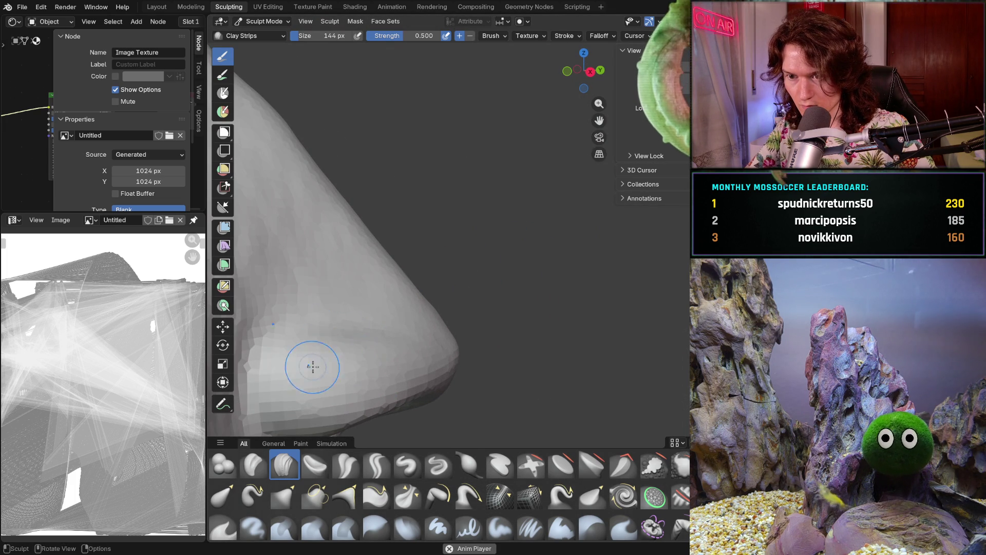
{"action": "scroll", "coordinate": [359, 328], "scroll_direction": "up", "scroll_amount": 3}
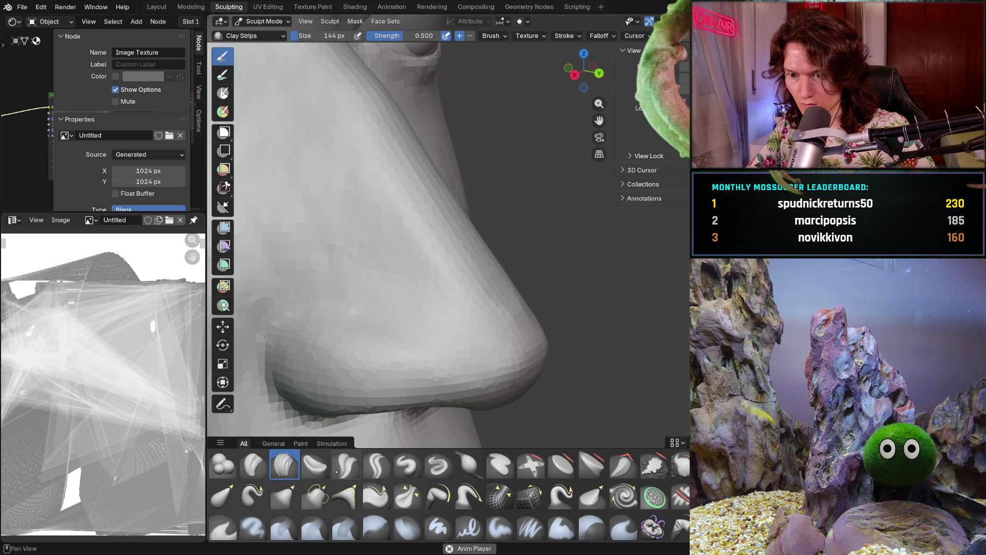
Switch to the Crease Polish brush and work around the nostril up close
{"action": "left_click", "coordinate": [346, 464]}
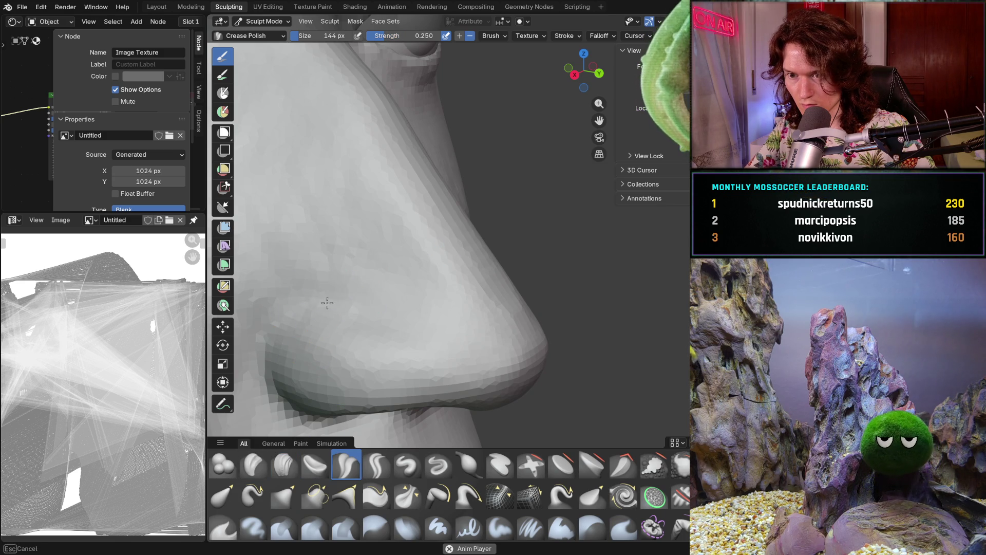
{"action": "scroll", "coordinate": [388, 282], "scroll_direction": "down", "scroll_amount": 5}
{"action": "mouse_move", "coordinate": [388, 283]}
{"action": "middle_mouse_down"}
{"action": "mouse_move", "coordinate": [339, 288]}
{"action": "mouse_move", "coordinate": [362, 312]}
{"action": "mouse_move", "coordinate": [547, 330]}
{"action": "mouse_move", "coordinate": [442, 282]}
{"action": "mouse_move", "coordinate": [523, 272]}
{"action": "middle_mouse_up"}
{"action": "scroll", "coordinate": [352, 299], "scroll_direction": "down", "scroll_amount": 2}
{"action": "scroll", "coordinate": [523, 272], "scroll_direction": "up", "scroll_amount": 4}
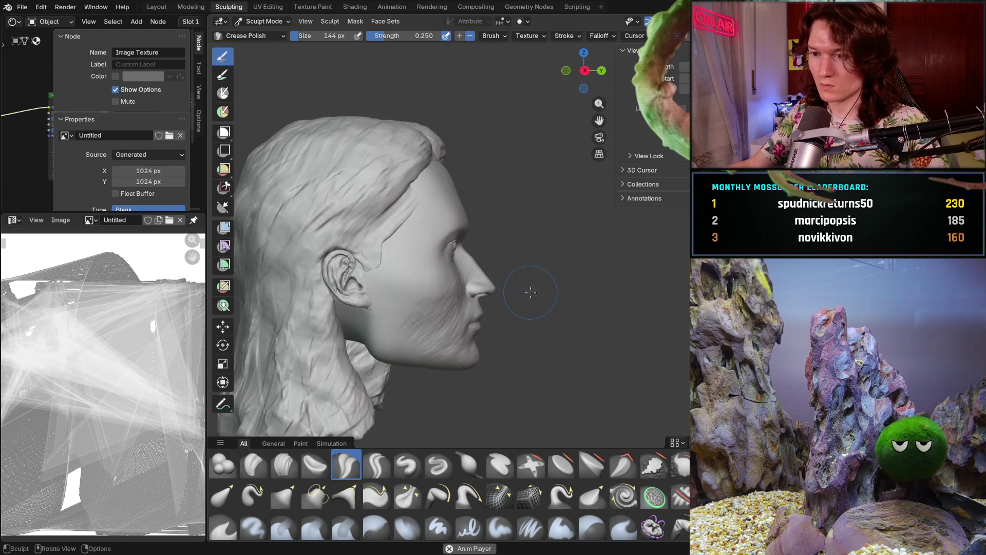
{"action": "scroll", "coordinate": [523, 272], "scroll_direction": "up", "scroll_amount": 5}
{"action": "mouse_move", "coordinate": [511, 322]}
{"action": "middle_mouse_down"}
{"action": "mouse_move", "coordinate": [522, 213]}
{"action": "mouse_move", "coordinate": [477, 291]}
{"action": "mouse_move", "coordinate": [442, 298]}
{"action": "mouse_move", "coordinate": [363, 403]}
{"action": "middle_mouse_up"}
{"action": "scroll", "coordinate": [363, 403], "scroll_direction": "up", "scroll_amount": 3}
Return to Clay Strips and shrink the brush to 120 px
{"action": "left_click", "coordinate": [285, 465]}
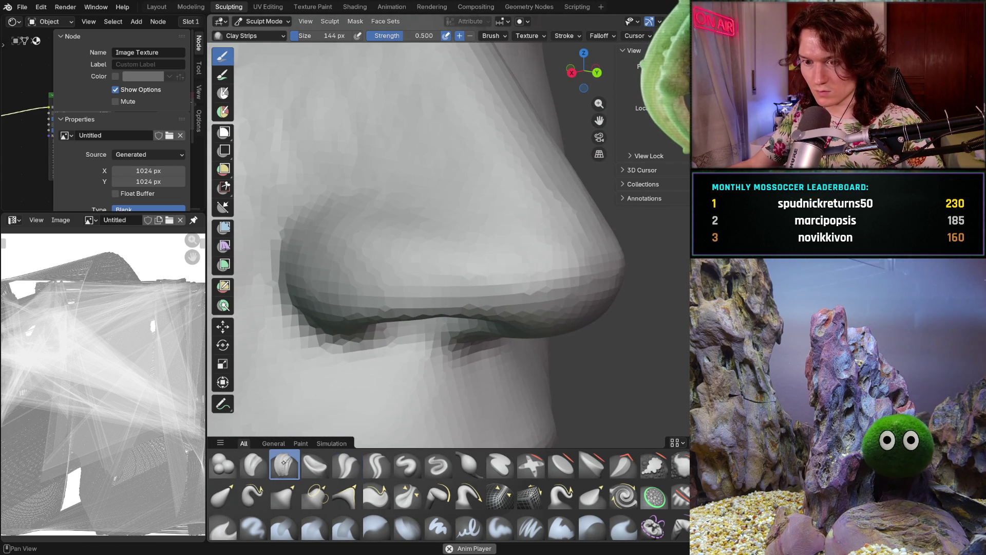
{"action": "key", "text": "f"}
{"action": "left_click", "coordinate": [550, 262]}
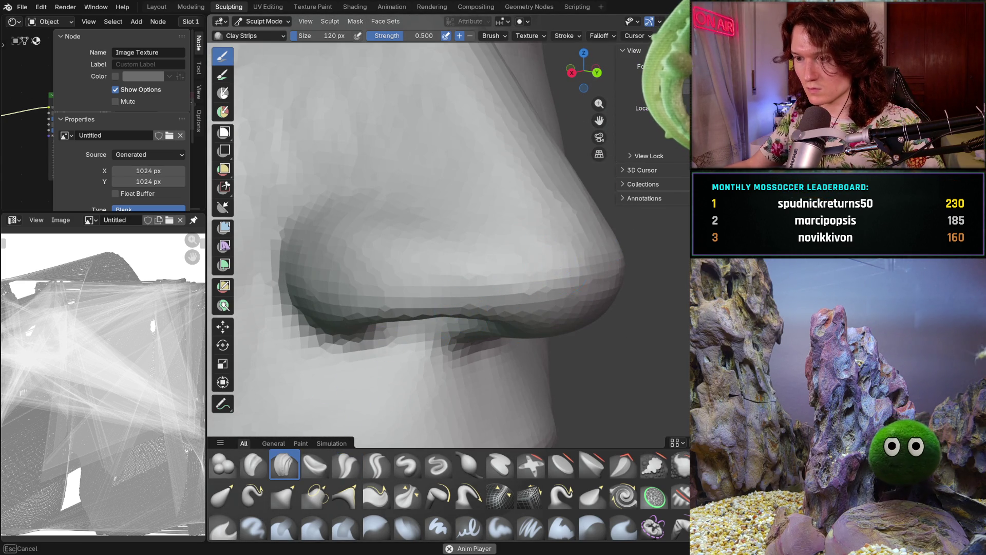
Zoom in heavily on the nose tip and nostril wing for close work
{"action": "mouse_move", "coordinate": [574, 286]}
{"action": "middle_mouse_down"}
{"action": "mouse_move", "coordinate": [538, 254]}
{"action": "mouse_move", "coordinate": [638, 230]}
{"action": "mouse_move", "coordinate": [445, 251]}
{"action": "mouse_move", "coordinate": [509, 264]}
{"action": "middle_mouse_up"}
{"action": "scroll", "coordinate": [554, 279], "scroll_direction": "down", "scroll_amount": 3}
{"action": "scroll", "coordinate": [445, 251], "scroll_direction": "down", "scroll_amount": 3}
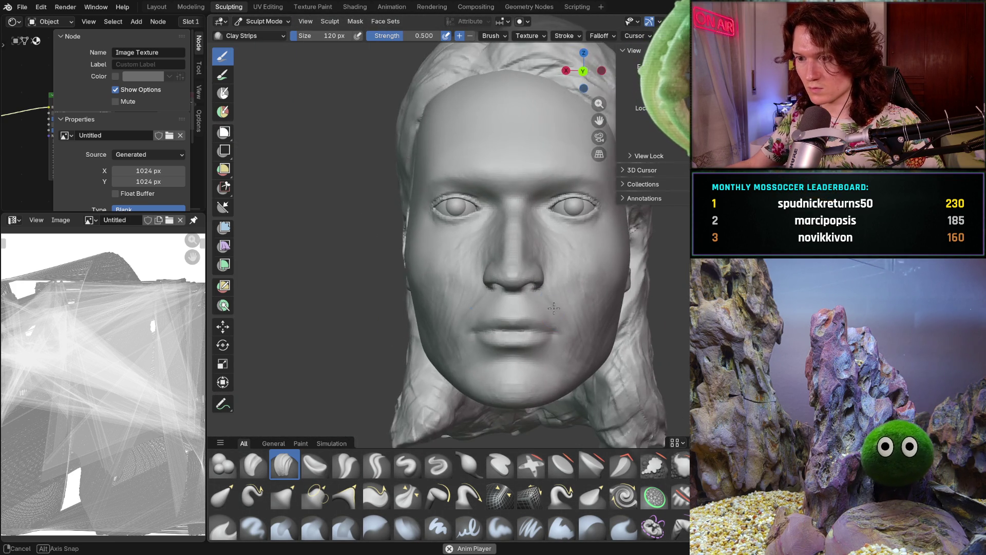
{"action": "scroll", "coordinate": [537, 277], "scroll_direction": "up", "scroll_amount": 4}
{"action": "scroll", "coordinate": [504, 298], "scroll_direction": "up", "scroll_amount": 3}
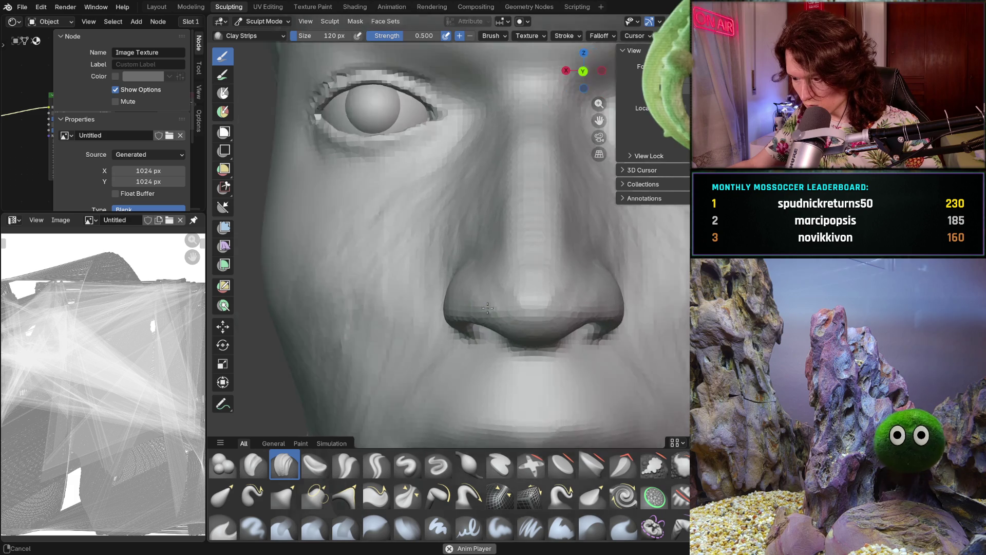
{"action": "mouse_move", "coordinate": [495, 259]}
{"action": "middle_mouse_down", "text": "ctrl"}
{"action": "mouse_move", "coordinate": [515, 260]}
{"action": "mouse_move", "coordinate": [480, 213]}
{"action": "middle_mouse_up", "text": "ctrl"}
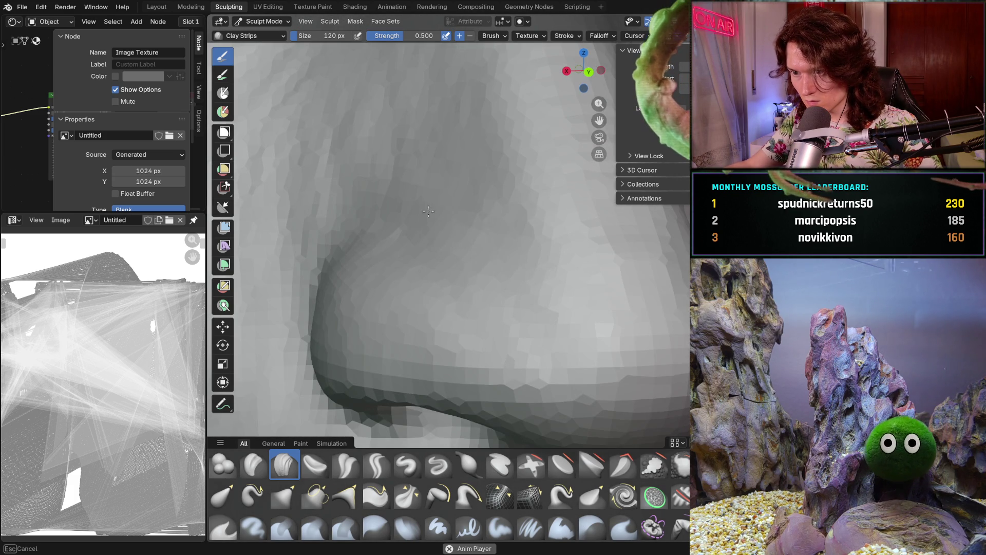
{"action": "scroll", "coordinate": [535, 282], "scroll_direction": "down", "scroll_amount": 5}
{"action": "scroll", "coordinate": [447, 247], "scroll_direction": "up", "scroll_amount": 4}
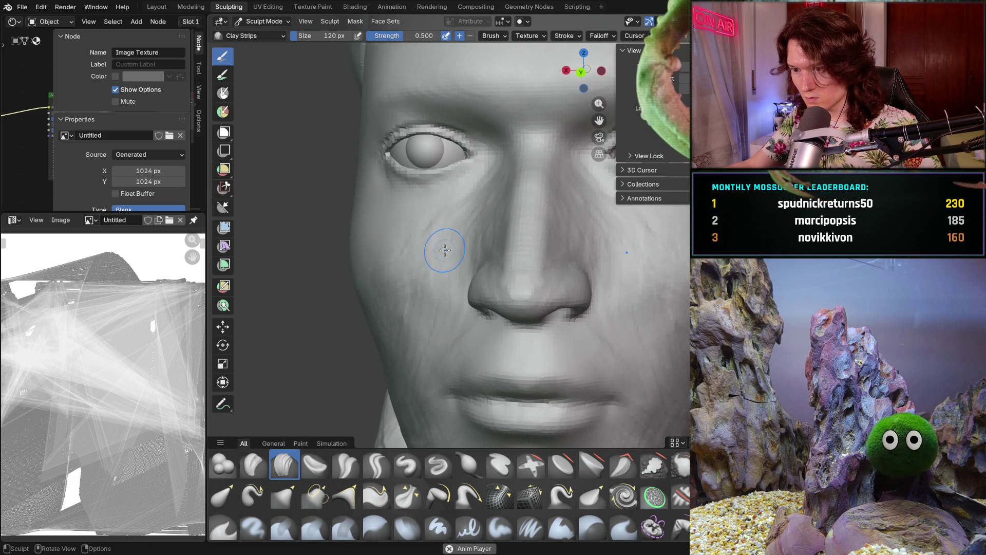
{"action": "mouse_move", "coordinate": [475, 245]}
{"action": "middle_mouse_down"}
{"action": "mouse_move", "coordinate": [551, 265]}
{"action": "mouse_move", "coordinate": [491, 271]}
{"action": "mouse_move", "coordinate": [506, 283]}
{"action": "mouse_move", "coordinate": [482, 270]}
{"action": "mouse_move", "coordinate": [405, 274]}
{"action": "middle_mouse_up"}
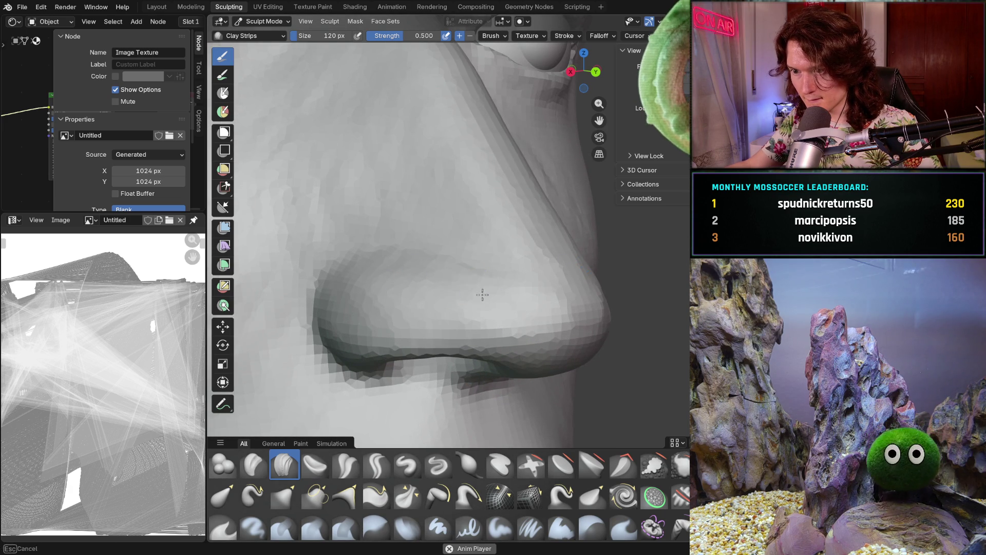
Check the nose from front and three-quarter views, then zoom out to the whole face
{"action": "middle_click_drag", "start_coordinate": [470, 287], "coordinate": [452, 294], "text": "alt"}
{"action": "scroll", "coordinate": [440, 303], "scroll_direction": "down", "scroll_amount": 5}
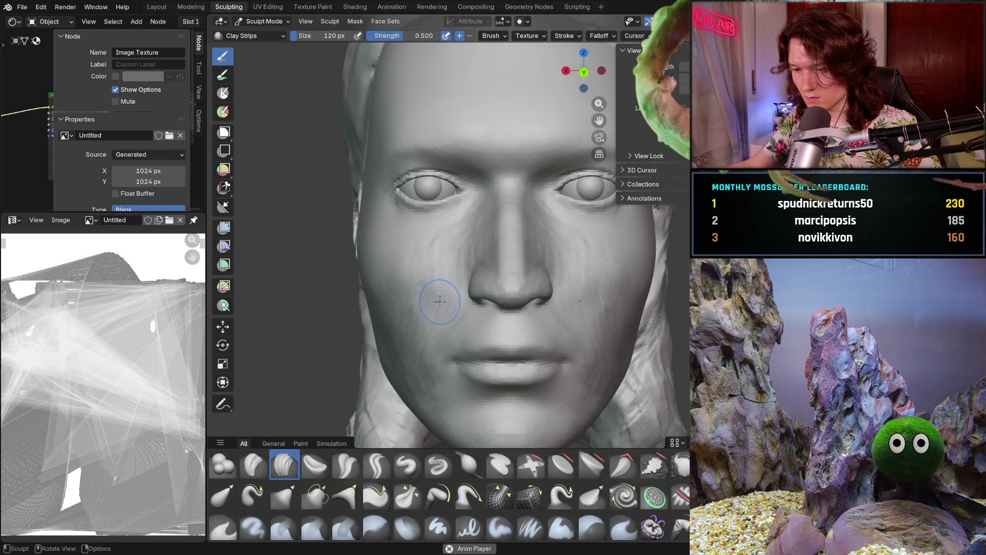
{"action": "scroll", "coordinate": [440, 302], "scroll_direction": "down", "scroll_amount": 3}
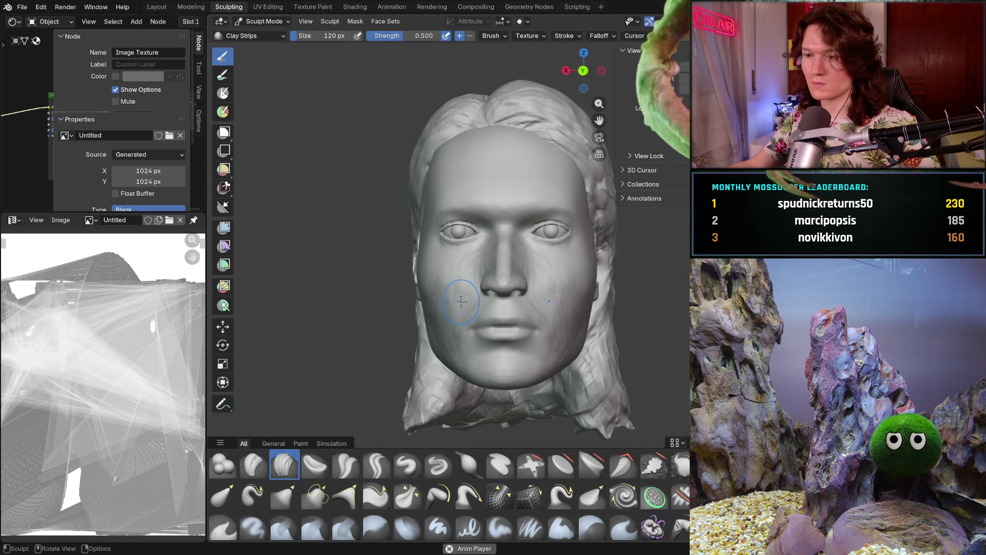
{"action": "scroll", "coordinate": [461, 303], "scroll_direction": "up", "scroll_amount": 8}
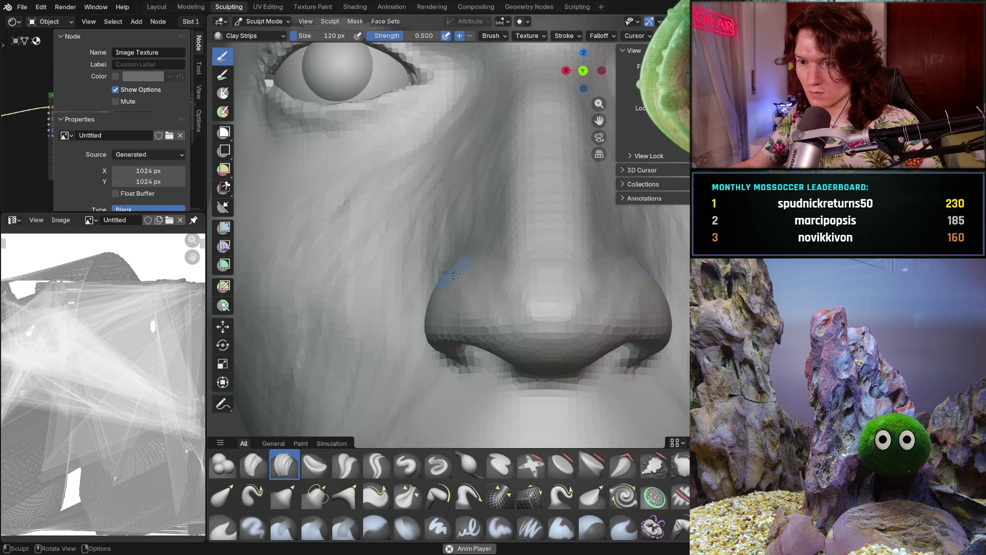
{"action": "middle_click_drag", "start_coordinate": [442, 272], "coordinate": [423, 313]}
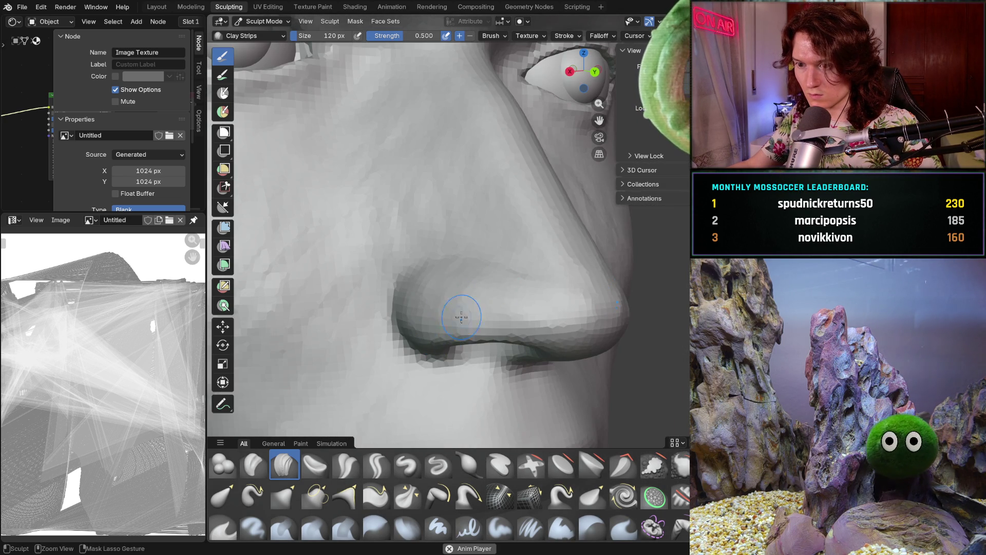
{"action": "middle_click_drag", "start_coordinate": [482, 271], "coordinate": [426, 257]}
{"action": "scroll", "coordinate": [459, 288], "scroll_direction": "down", "scroll_amount": 4}
{"action": "middle_click_drag", "start_coordinate": [459, 288], "coordinate": [483, 303]}
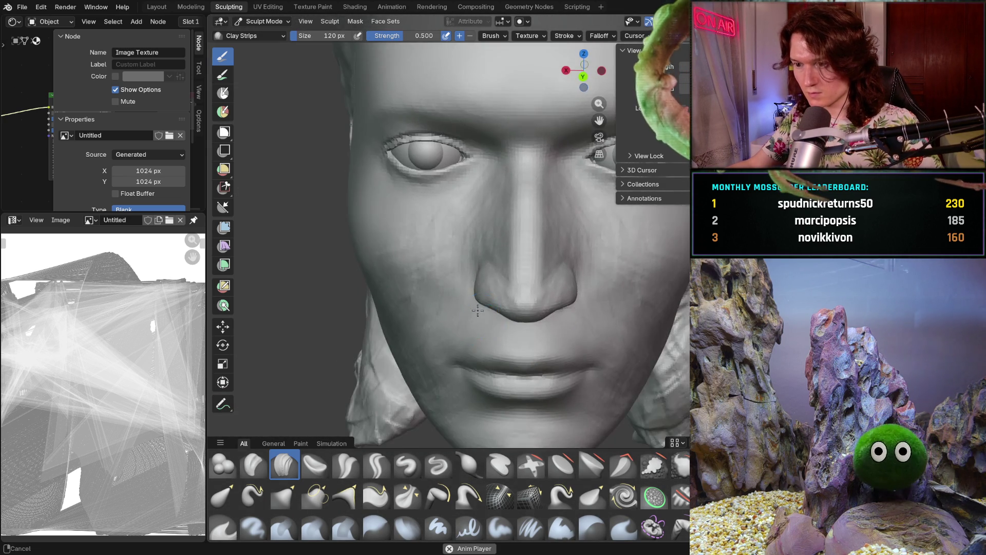
{"action": "scroll", "coordinate": [500, 315], "scroll_direction": "up", "scroll_amount": 5}
{"action": "mouse_move", "coordinate": [504, 244]}
{"action": "middle_mouse_down", "text": "ctrl"}
{"action": "mouse_move", "coordinate": [516, 292]}
{"action": "mouse_move", "coordinate": [557, 283]}
{"action": "mouse_move", "coordinate": [525, 313]}
{"action": "mouse_move", "coordinate": [519, 308]}
{"action": "middle_mouse_up", "text": "ctrl"}
{"action": "scroll", "coordinate": [509, 298], "scroll_direction": "up", "scroll_amount": 5}
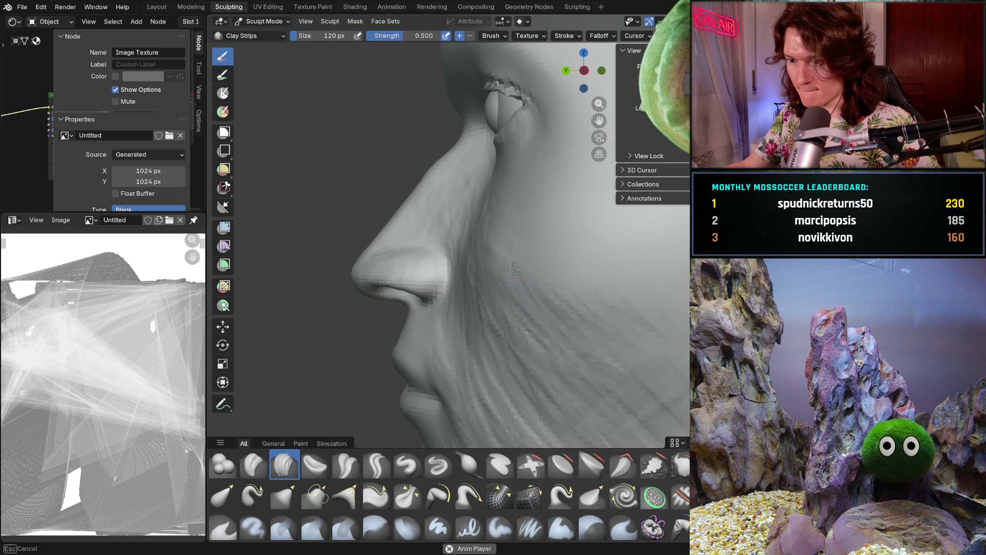
Inspect the cheek, then from the front turn on overlays showing 149,972 vertices and 149,970 faces
{"action": "middle_click_drag", "start_coordinate": [527, 303], "coordinate": [559, 281]}
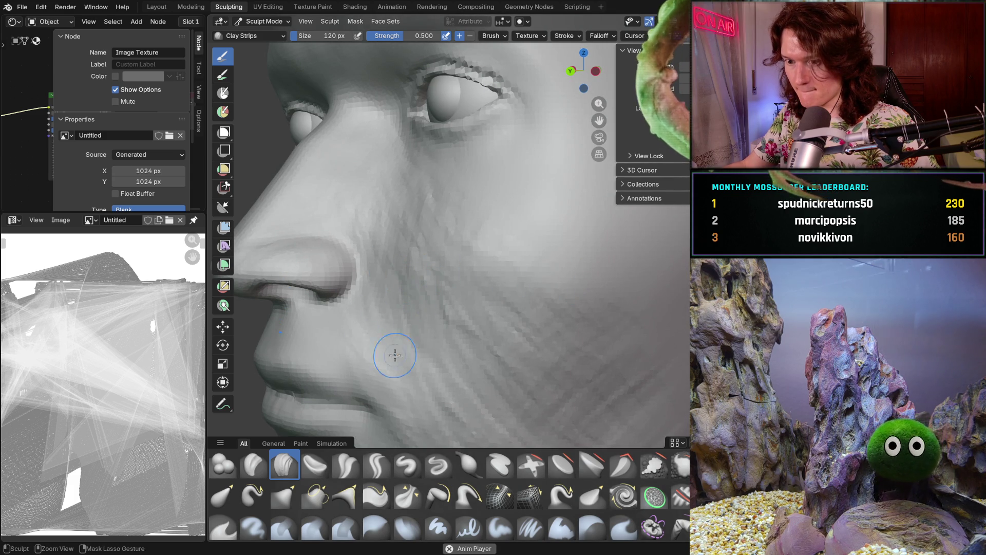
{"action": "middle_click_drag", "start_coordinate": [384, 370], "coordinate": [346, 225], "text": "shift"}
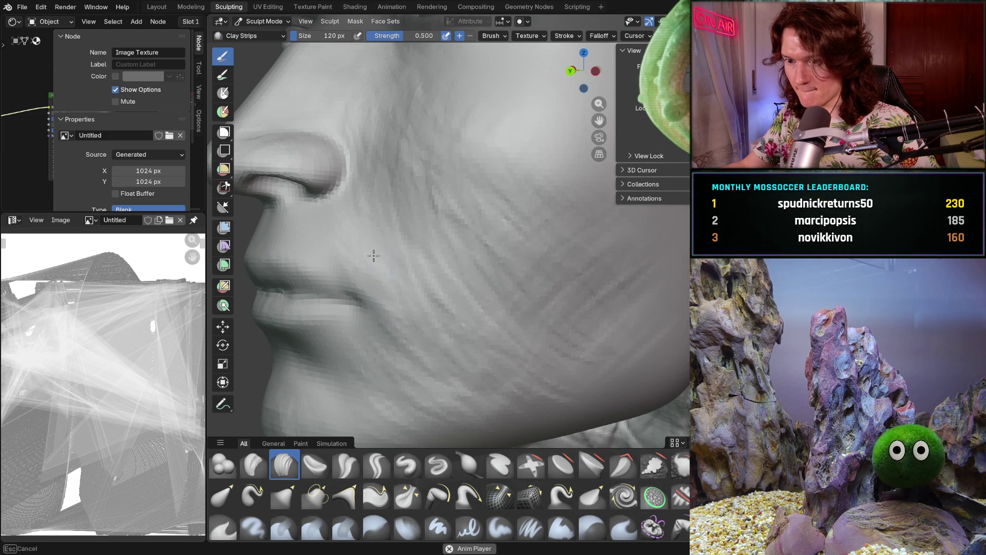
{"action": "middle_click_drag", "start_coordinate": [412, 264], "coordinate": [419, 235]}
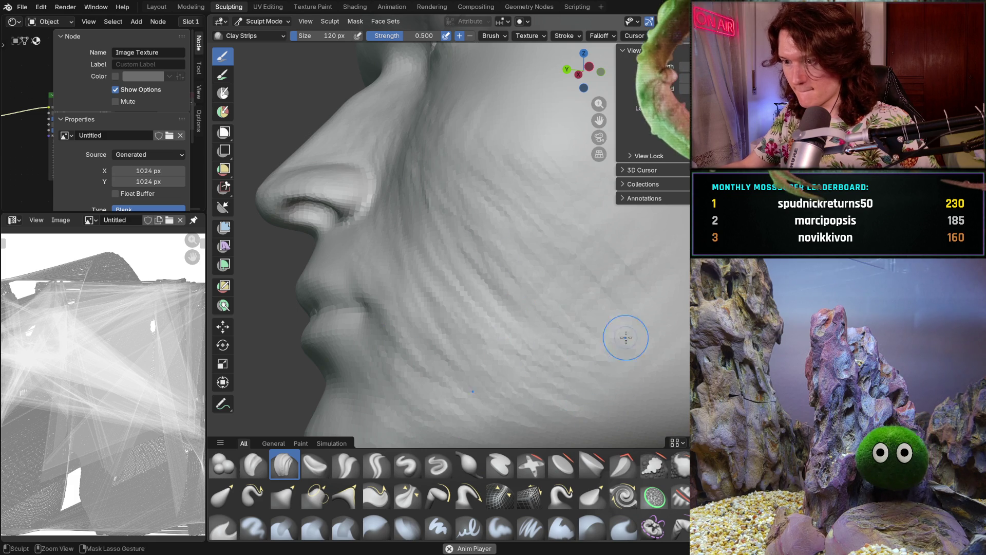
{"action": "mouse_move", "coordinate": [549, 259]}
{"action": "middle_mouse_down"}
{"action": "mouse_move", "coordinate": [586, 288]}
{"action": "mouse_move", "coordinate": [571, 339]}
{"action": "mouse_move", "coordinate": [532, 380]}
{"action": "mouse_move", "coordinate": [535, 304]}
{"action": "mouse_move", "coordinate": [526, 306]}
{"action": "mouse_move", "coordinate": [528, 266]}
{"action": "mouse_move", "coordinate": [514, 254]}
{"action": "mouse_move", "coordinate": [506, 355]}
{"action": "mouse_move", "coordinate": [494, 380]}
{"action": "middle_mouse_up"}
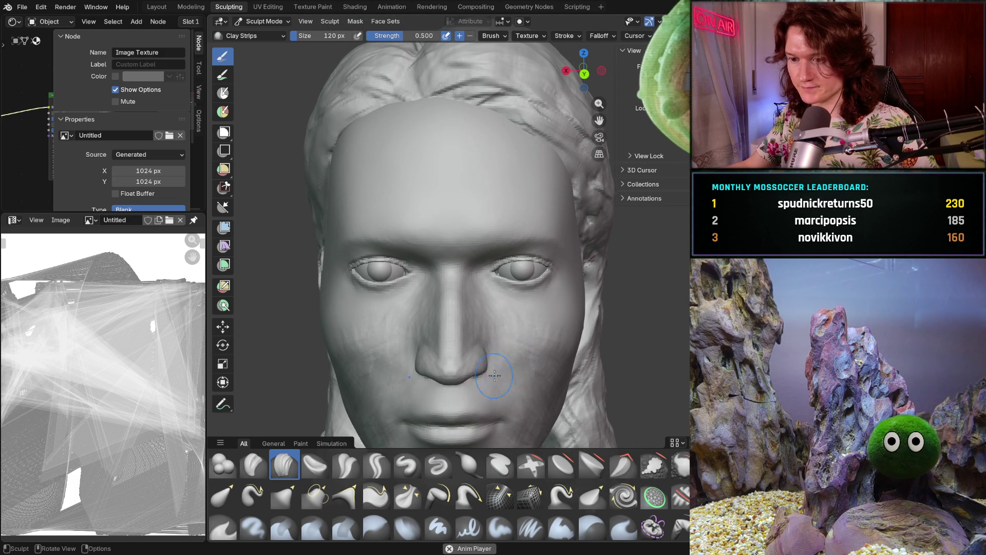
{"action": "key", "text": "shift+alt+z"}
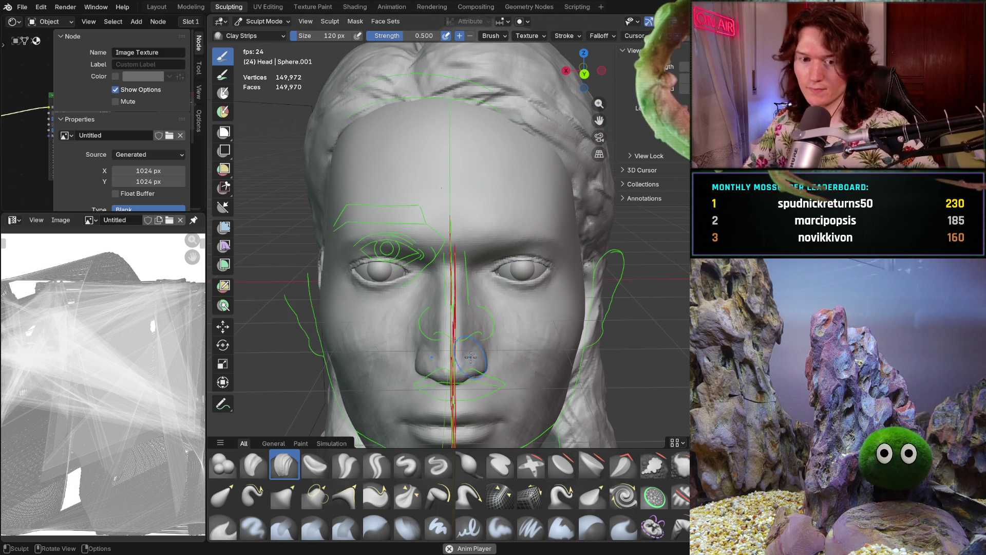
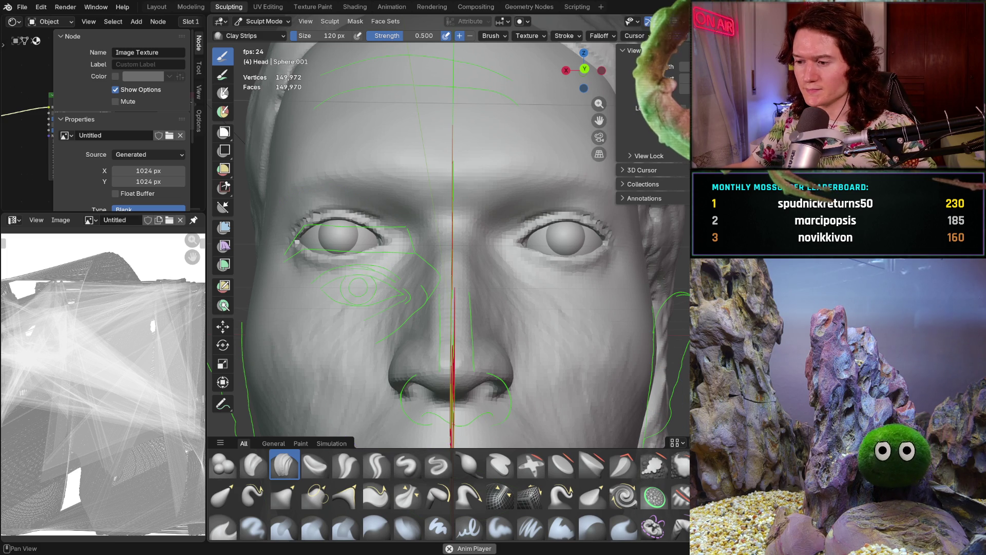
Mask the area around the nose and enlarge the brush to 220 px
{"action": "key", "text": "m"}
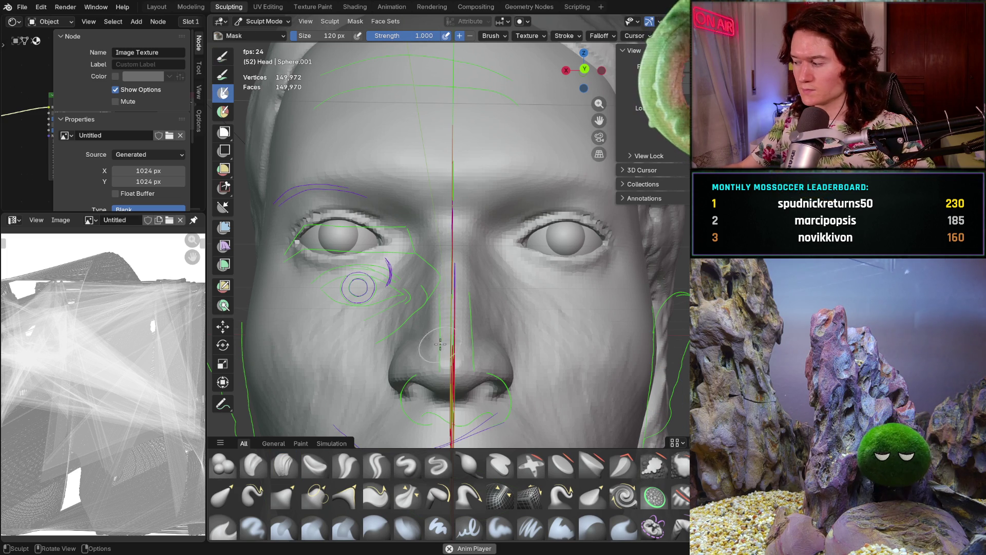
{"action": "mouse_move", "coordinate": [471, 371]}
{"action": "left_mouse_down"}
{"action": "mouse_move", "coordinate": [442, 355]}
{"action": "mouse_move", "coordinate": [437, 309]}
{"action": "mouse_move", "coordinate": [432, 342]}
{"action": "left_mouse_up"}
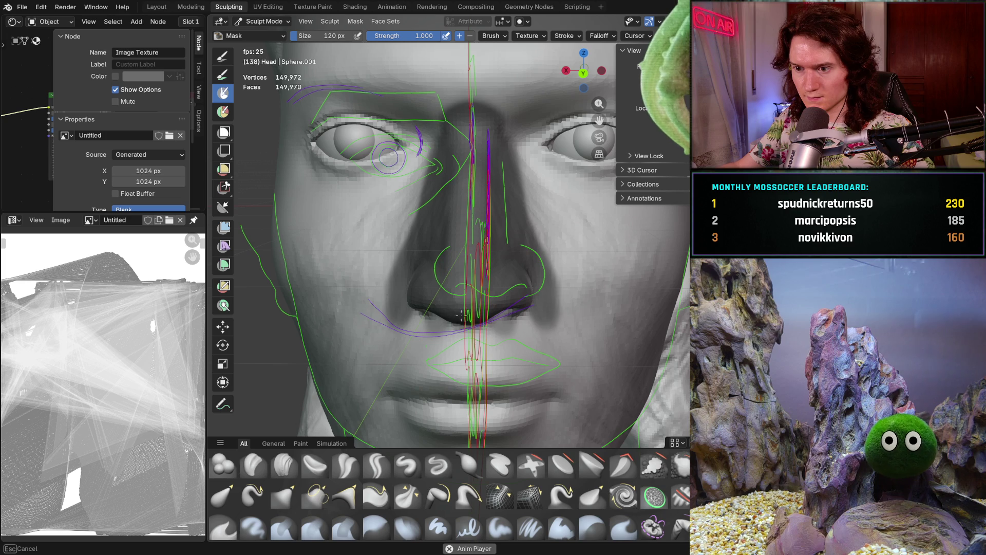
{"action": "mouse_move", "coordinate": [451, 306]}
{"action": "middle_mouse_down"}
{"action": "mouse_move", "coordinate": [516, 262]}
{"action": "mouse_move", "coordinate": [509, 267]}
{"action": "middle_mouse_up"}
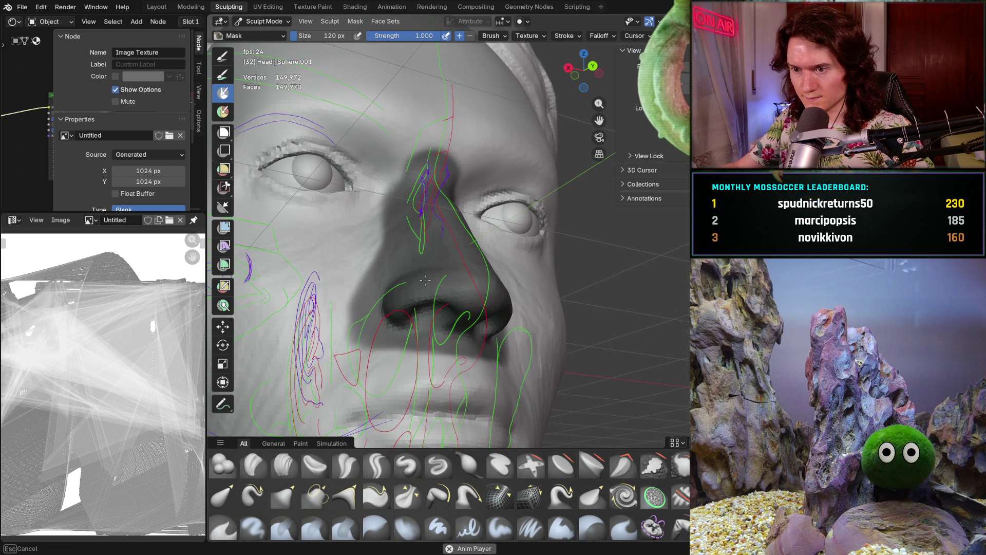
{"action": "key", "text": "f"}
{"action": "left_click", "coordinate": [434, 279]}
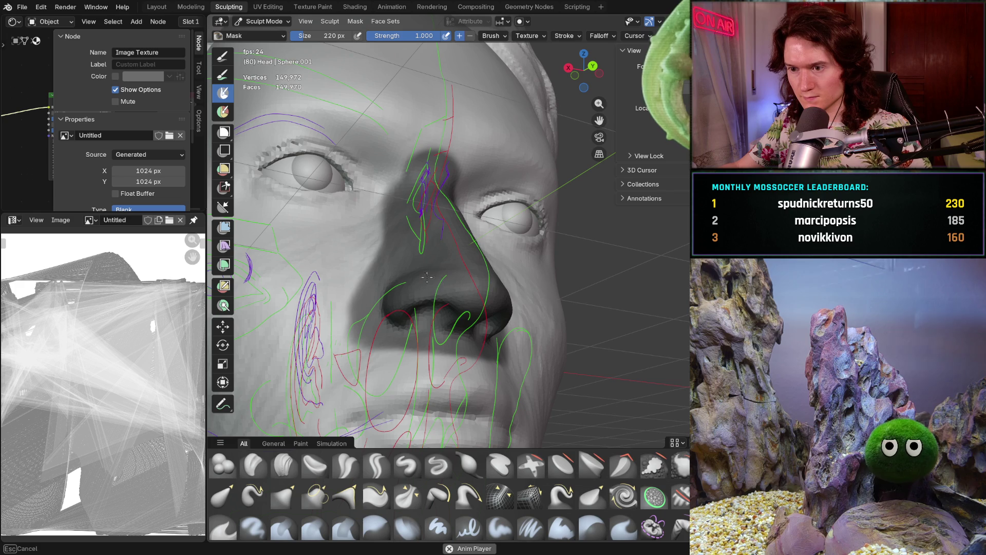
Orbit to a more frontal angle on the head and switch to the Grab brush
{"action": "middle_click_drag", "start_coordinate": [423, 315], "coordinate": [406, 295]}
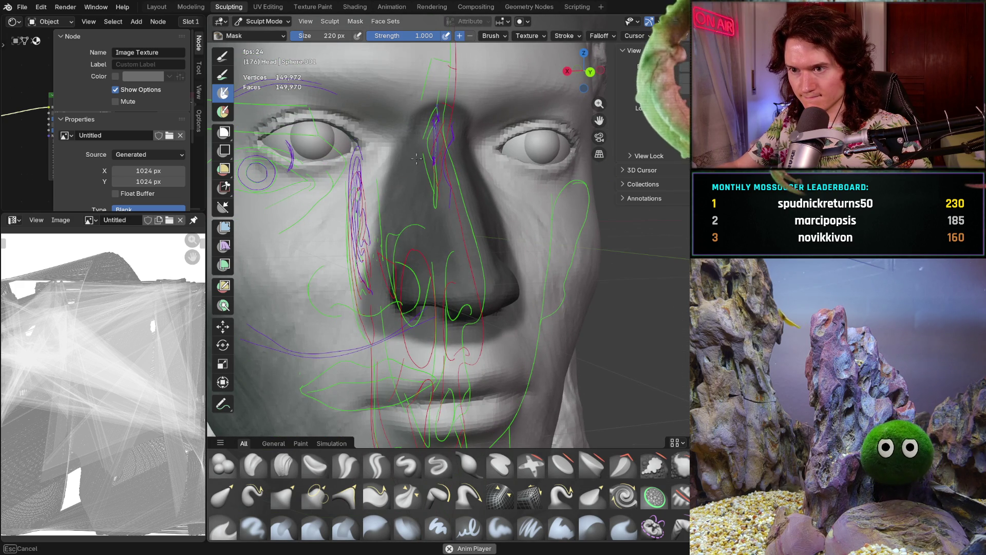
{"action": "mouse_move", "coordinate": [472, 315]}
{"action": "middle_mouse_down"}
{"action": "mouse_move", "coordinate": [479, 206]}
{"action": "mouse_move", "coordinate": [447, 215]}
{"action": "mouse_move", "coordinate": [396, 199]}
{"action": "middle_mouse_up"}
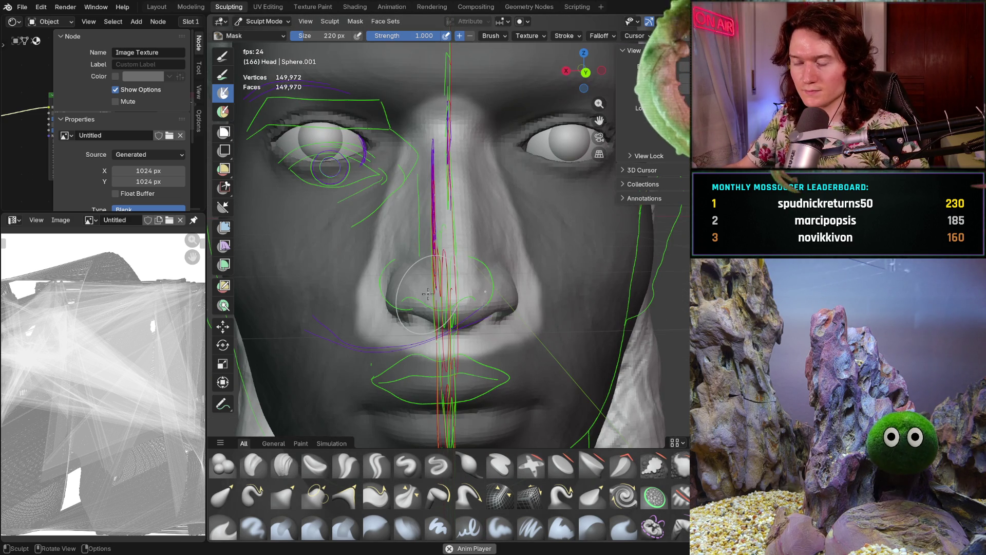
{"action": "key", "text": "g"}
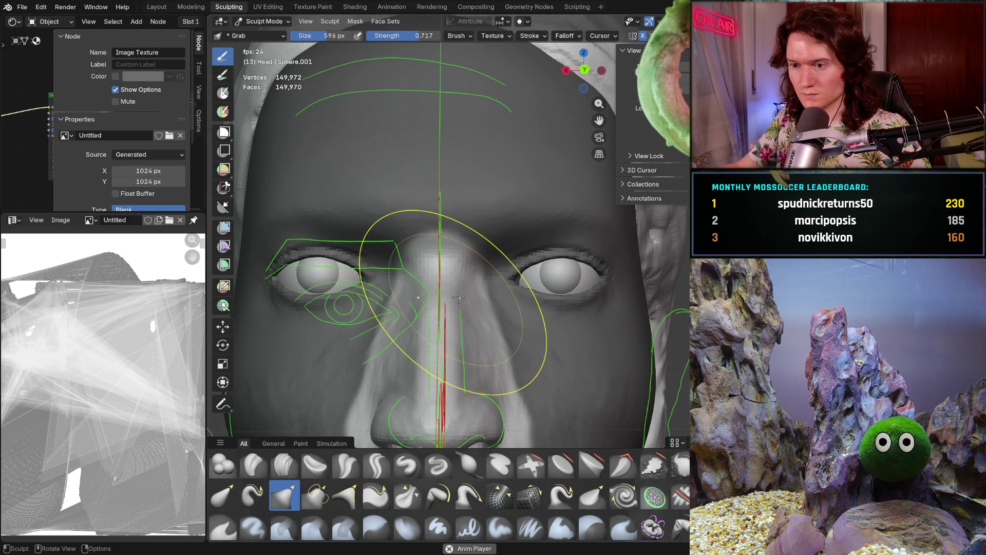
Reduce the Grab brush size to 372 px
{"action": "left_click_drag", "start_coordinate": [457, 286], "coordinate": [457, 288]}
{"action": "key", "text": "f"}
{"action": "left_click", "coordinate": [427, 291]}
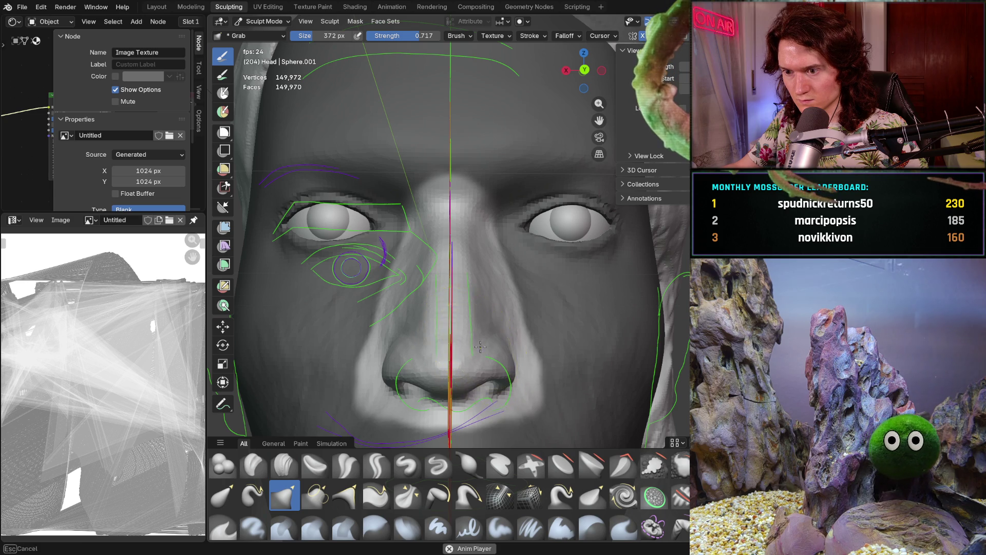
{"action": "scroll", "coordinate": [480, 347], "scroll_direction": "down", "scroll_amount": 4}
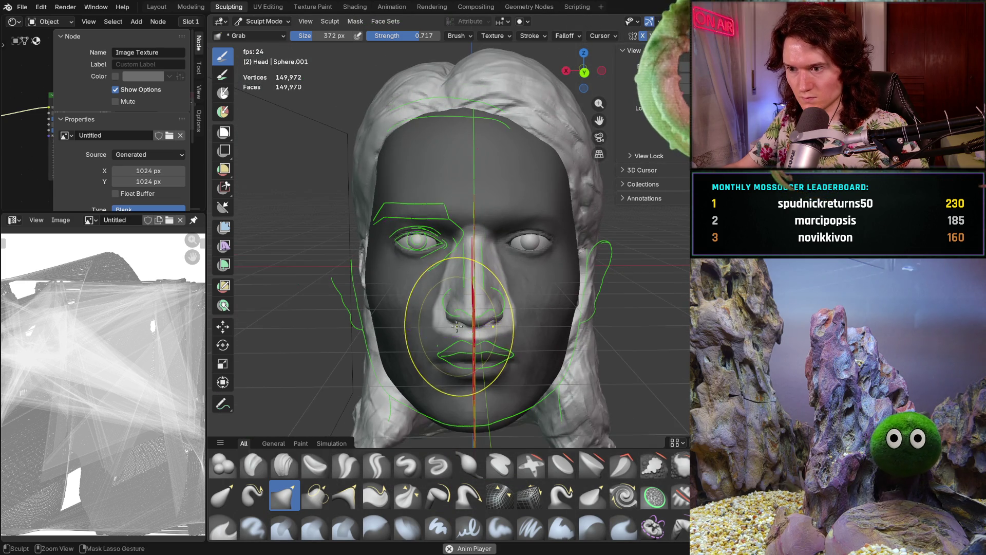
{"action": "scroll", "coordinate": [457, 325], "scroll_direction": "up", "scroll_amount": 2}
{"action": "scroll", "coordinate": [470, 303], "scroll_direction": "up", "scroll_amount": 2}
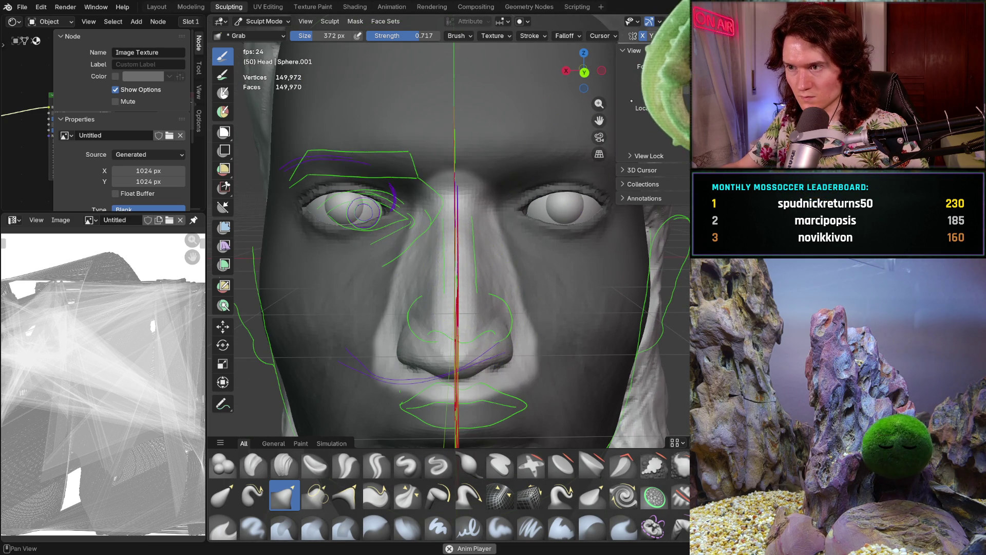
Hide the viewport overlays and zoom onto the nose bridge in side profile
{"action": "key", "text": "shift+alt+z"}
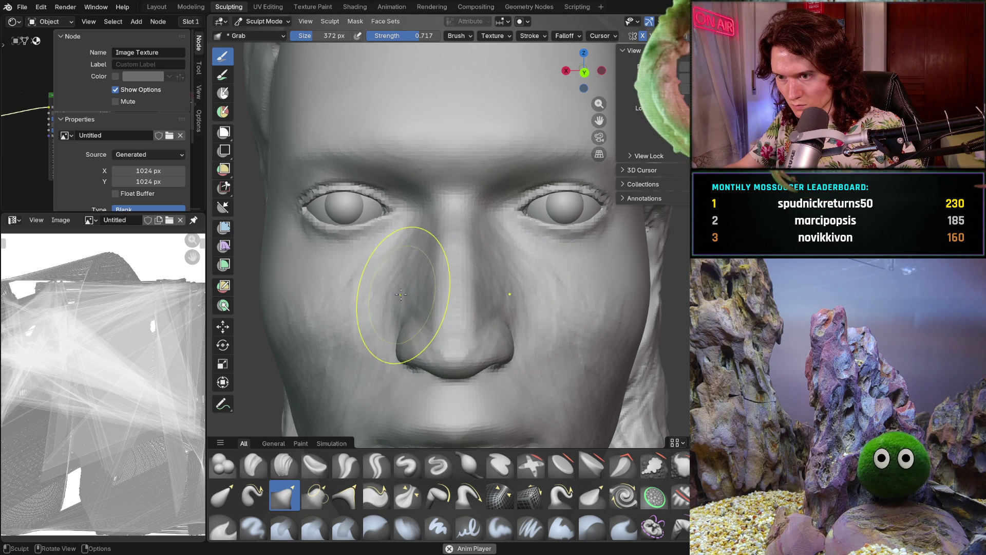
{"action": "mouse_move", "coordinate": [443, 259]}
{"action": "middle_mouse_down"}
{"action": "mouse_move", "coordinate": [525, 315]}
{"action": "mouse_move", "coordinate": [535, 304]}
{"action": "mouse_move", "coordinate": [506, 319]}
{"action": "mouse_move", "coordinate": [424, 323]}
{"action": "middle_mouse_up"}
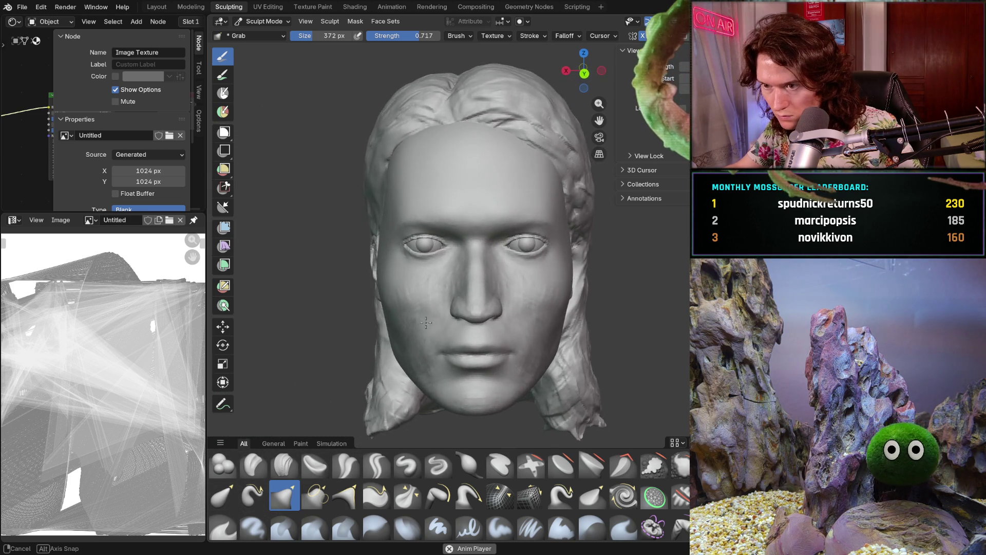
{"action": "scroll", "coordinate": [464, 276], "scroll_direction": "up", "scroll_amount": 5}
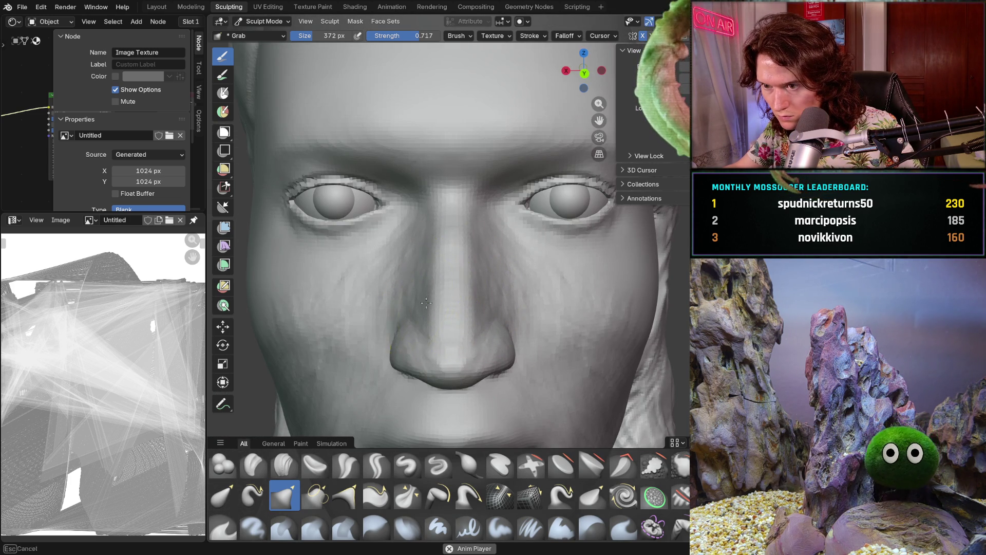
{"action": "scroll", "coordinate": [425, 304], "scroll_direction": "up", "scroll_amount": 3}
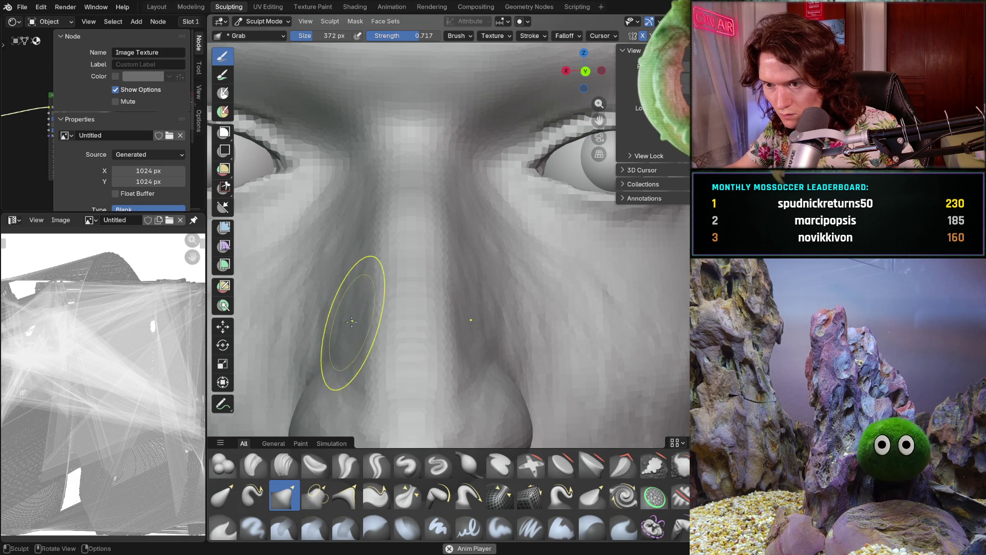
Zoom and orbit between both side profiles of the head, framing the nose
{"action": "scroll", "coordinate": [350, 323], "scroll_direction": "down", "scroll_amount": 3}
{"action": "scroll", "coordinate": [353, 309], "scroll_direction": "up", "scroll_amount": 1}
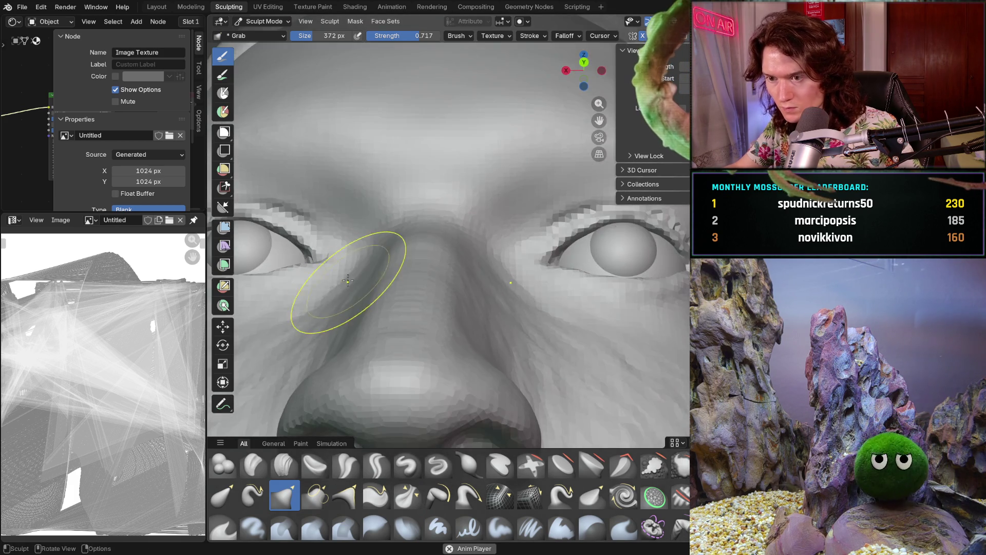
{"action": "scroll", "coordinate": [352, 332], "scroll_direction": "down", "scroll_amount": 5}
{"action": "scroll", "coordinate": [374, 363], "scroll_direction": "up", "scroll_amount": 2}
{"action": "scroll", "coordinate": [375, 364], "scroll_direction": "down", "scroll_amount": 3}
{"action": "mouse_move", "coordinate": [374, 363]}
{"action": "middle_mouse_down"}
{"action": "mouse_move", "coordinate": [491, 351]}
{"action": "mouse_move", "coordinate": [496, 334]}
{"action": "mouse_move", "coordinate": [524, 337]}
{"action": "middle_mouse_up"}
{"action": "scroll", "coordinate": [451, 308], "scroll_direction": "up", "scroll_amount": 4}
{"action": "scroll", "coordinate": [550, 335], "scroll_direction": "up", "scroll_amount": 3}
{"action": "scroll", "coordinate": [511, 318], "scroll_direction": "down", "scroll_amount": 1}
{"action": "scroll", "coordinate": [465, 354], "scroll_direction": "up", "scroll_amount": 3}
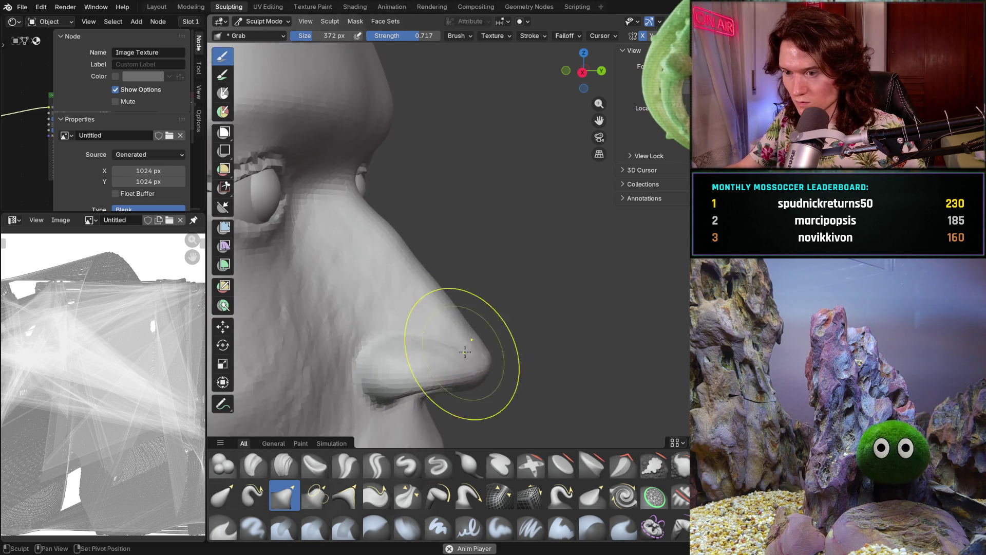
{"action": "middle_click_drag", "start_coordinate": [466, 353], "coordinate": [485, 310], "text": "shift"}
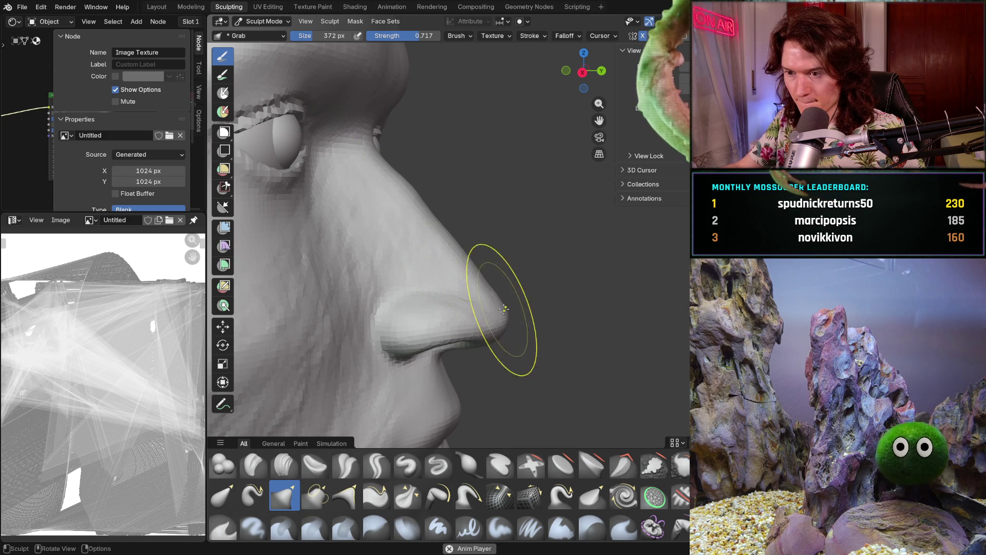
{"action": "mouse_move", "coordinate": [513, 305]}
{"action": "middle_mouse_down"}
{"action": "mouse_move", "coordinate": [341, 309]}
{"action": "mouse_move", "coordinate": [499, 317]}
{"action": "middle_mouse_up"}
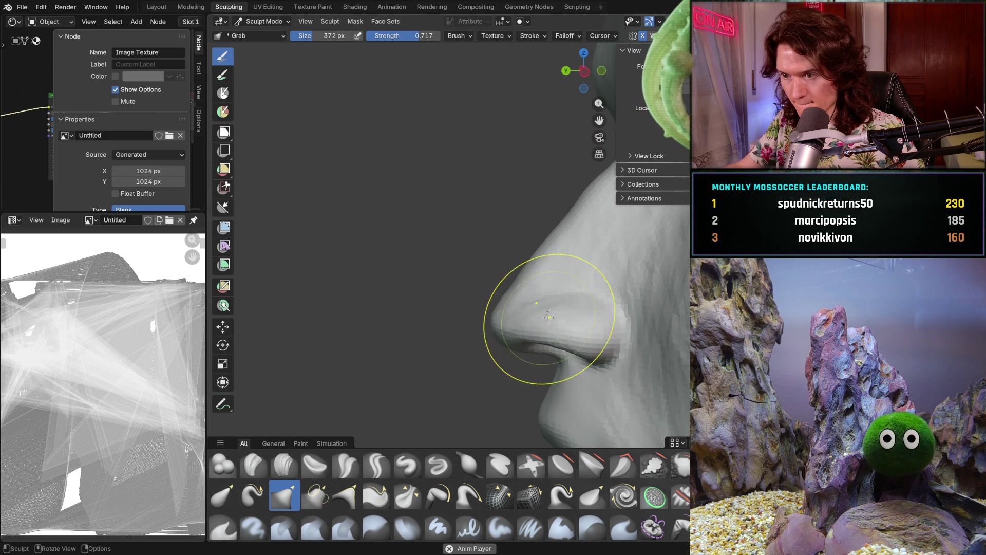
{"action": "scroll", "coordinate": [542, 316], "scroll_direction": "down", "scroll_amount": 4}
{"action": "scroll", "coordinate": [504, 293], "scroll_direction": "up", "scroll_amount": 4}
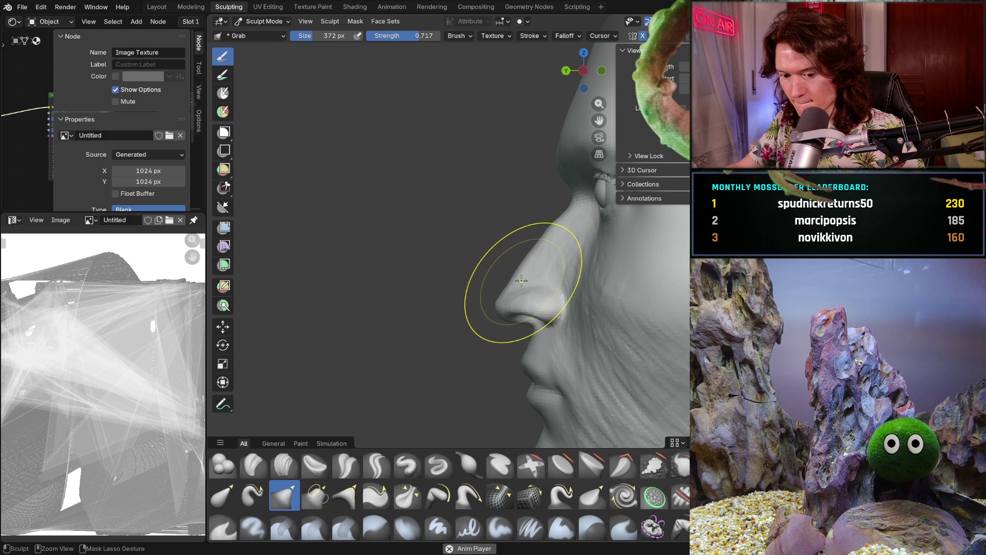
Pull the nose and nose bridge into shape with the Grab brush in profile
{"action": "mouse_move", "coordinate": [517, 282]}
{"action": "left_mouse_down"}
{"action": "mouse_move", "coordinate": [495, 286]}
{"action": "mouse_move", "coordinate": [502, 324]}
{"action": "left_mouse_up"}
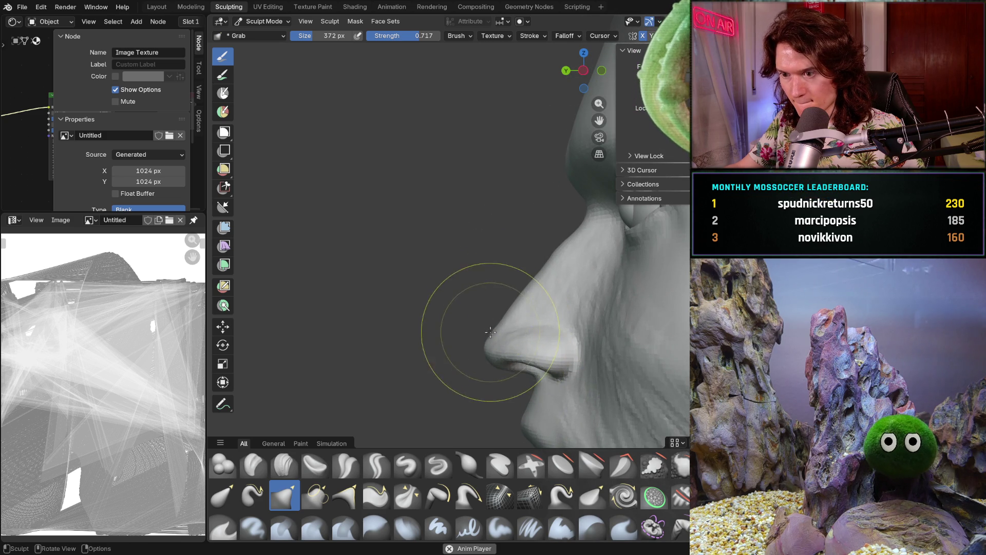
{"action": "scroll", "coordinate": [489, 332], "scroll_direction": "up", "scroll_amount": 2}
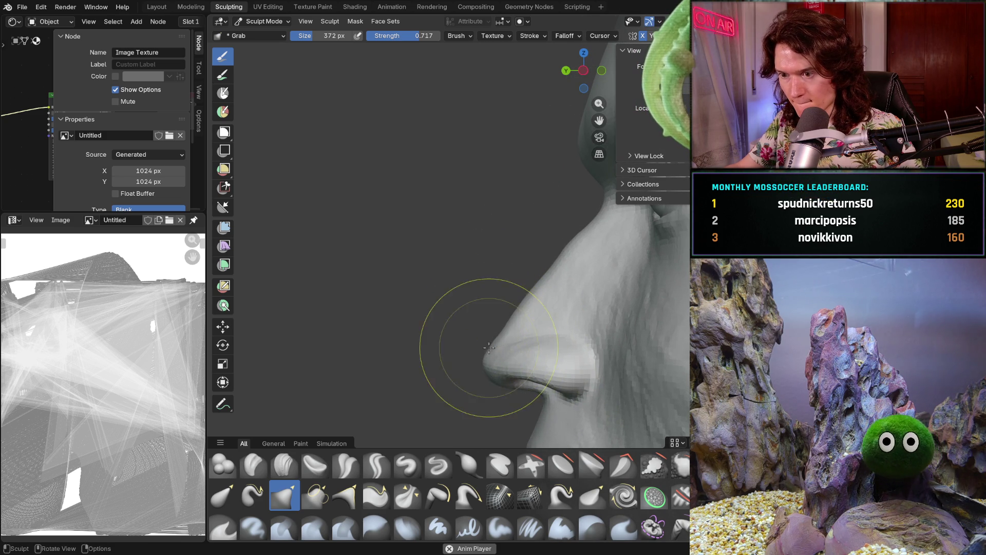
{"action": "left_click_drag", "start_coordinate": [522, 299], "coordinate": [536, 289]}
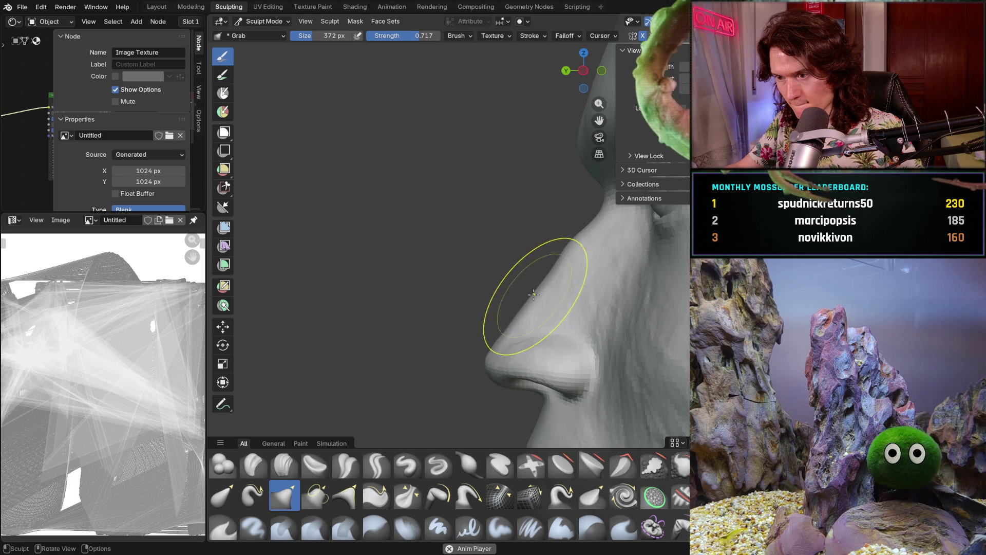
{"action": "mouse_move", "coordinate": [482, 329]}
{"action": "middle_mouse_down"}
{"action": "mouse_move", "coordinate": [625, 325]}
{"action": "mouse_move", "coordinate": [411, 339]}
{"action": "mouse_move", "coordinate": [590, 351]}
{"action": "middle_mouse_up"}
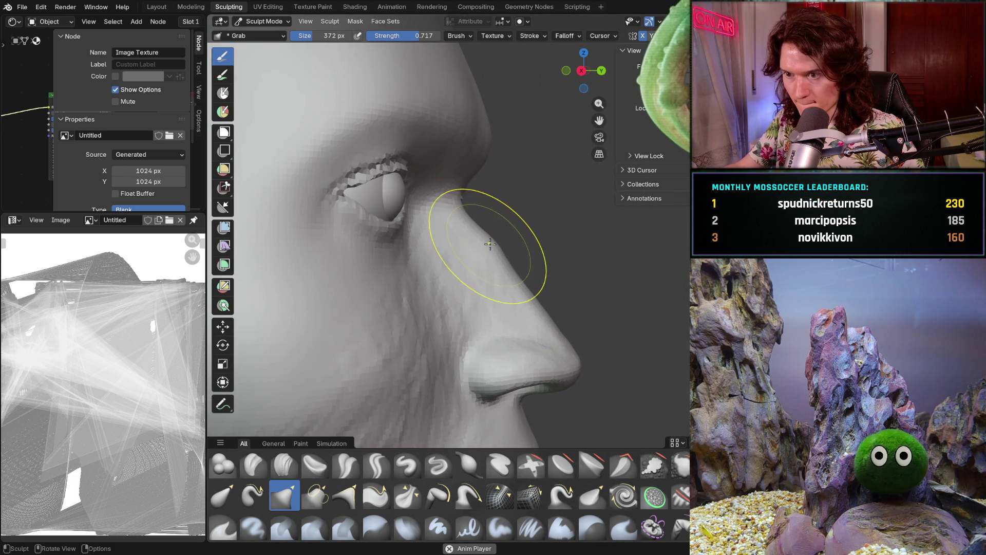
{"action": "scroll", "coordinate": [562, 257], "scroll_direction": "down", "scroll_amount": 5}
{"action": "mouse_move", "coordinate": [529, 242]}
{"action": "middle_mouse_down"}
{"action": "mouse_move", "coordinate": [607, 316]}
{"action": "mouse_move", "coordinate": [380, 341]}
{"action": "middle_mouse_up"}
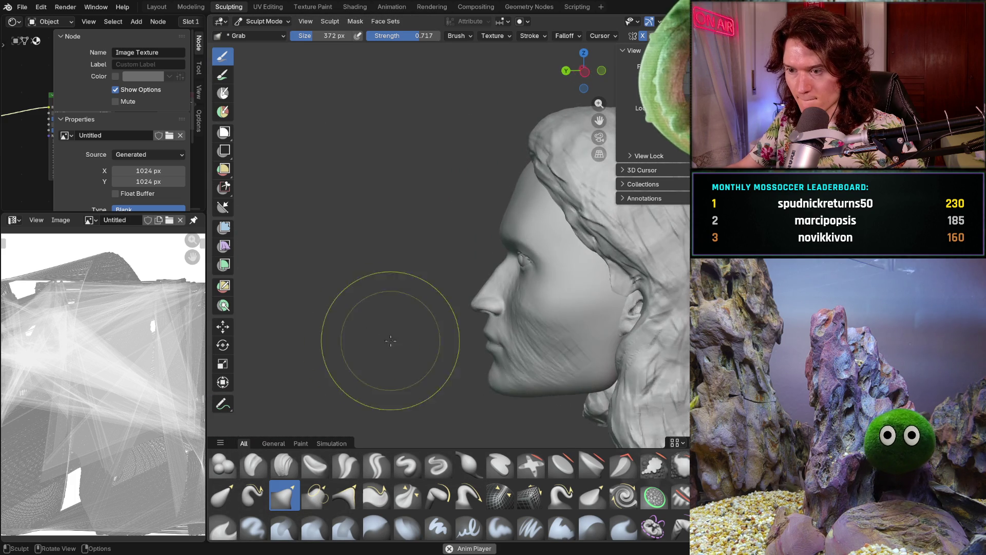
{"action": "scroll", "coordinate": [430, 298], "scroll_direction": "up", "scroll_amount": 5}
Shrink the Grab brush to 330 px and bring the nose into close frontal view
{"action": "key", "text": "KP_1"}
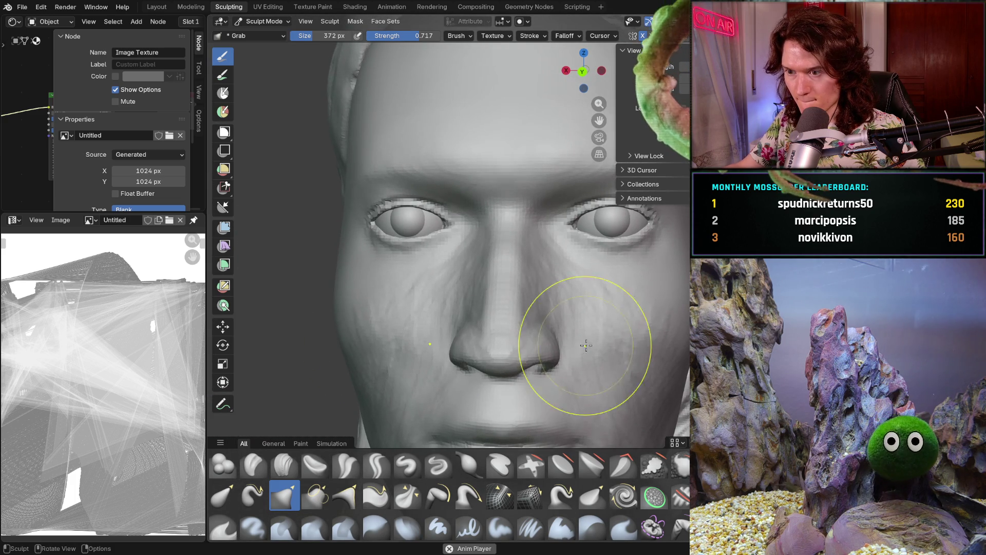
{"action": "mouse_move", "coordinate": [562, 348]}
{"action": "middle_mouse_down"}
{"action": "mouse_move", "coordinate": [630, 346]}
{"action": "mouse_move", "coordinate": [596, 288]}
{"action": "mouse_move", "coordinate": [568, 293]}
{"action": "mouse_move", "coordinate": [556, 315]}
{"action": "middle_mouse_up"}
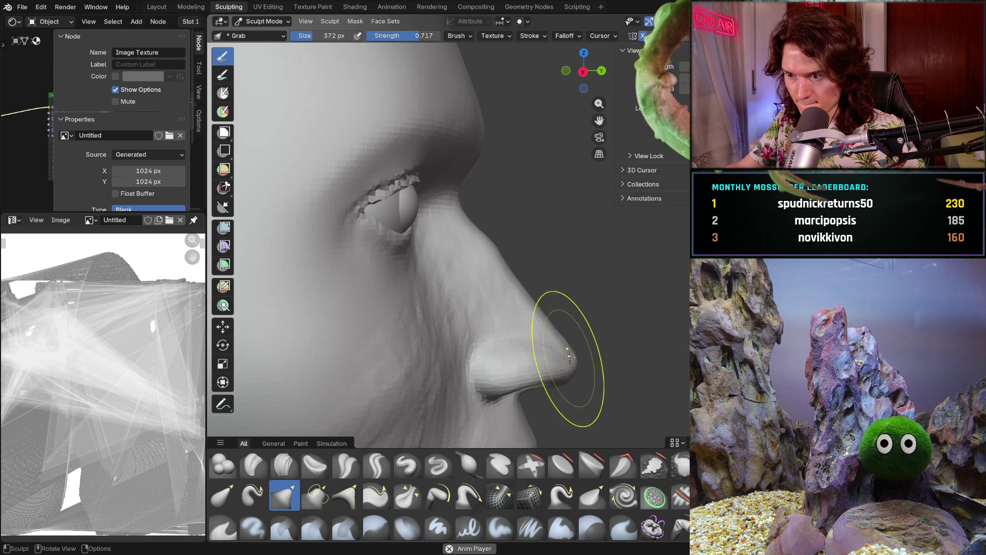
{"action": "middle_click_drag", "start_coordinate": [570, 348], "coordinate": [561, 322]}
{"action": "scroll", "coordinate": [551, 308], "scroll_direction": "up", "scroll_amount": 5}
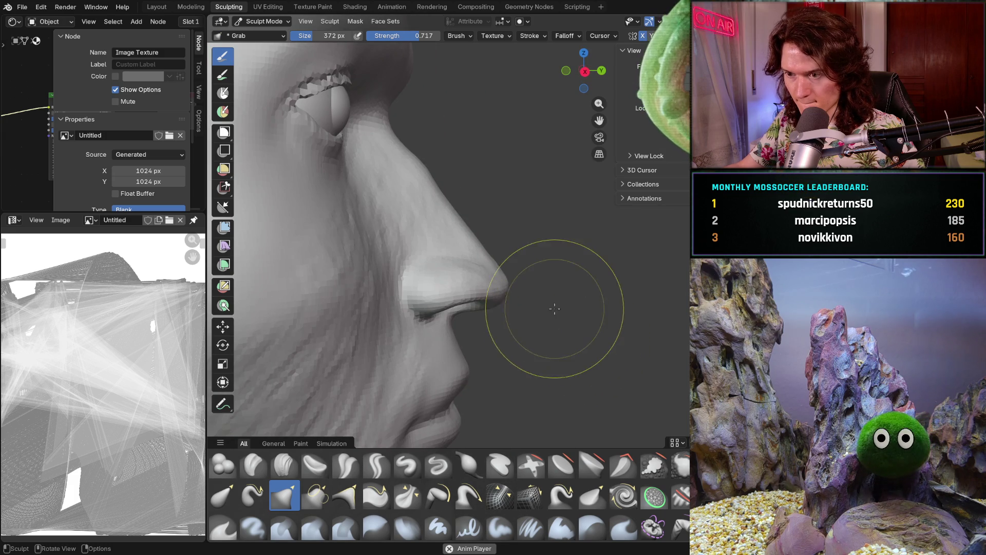
{"action": "key", "text": "f"}
{"action": "left_click", "coordinate": [532, 282]}
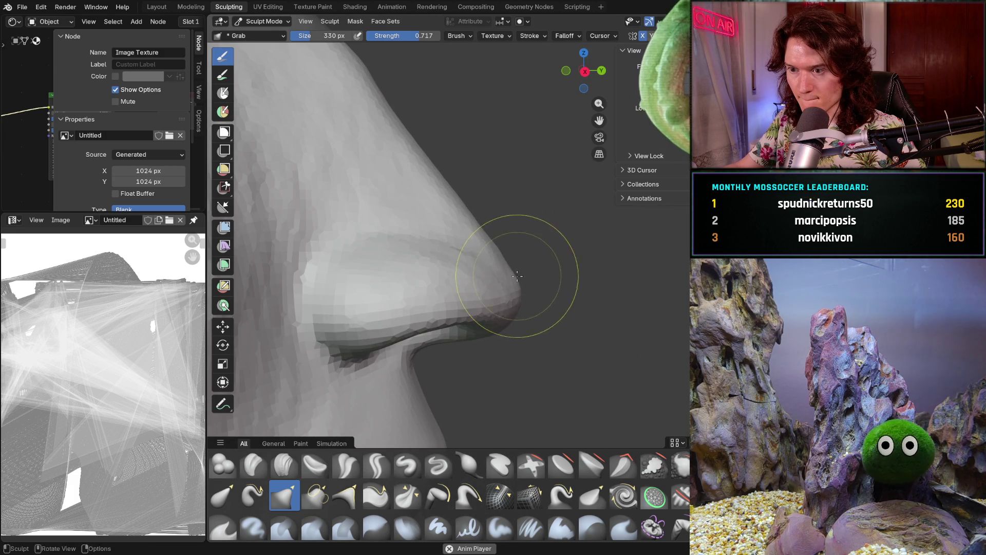
{"action": "scroll", "coordinate": [507, 324], "scroll_direction": "down", "scroll_amount": 4}
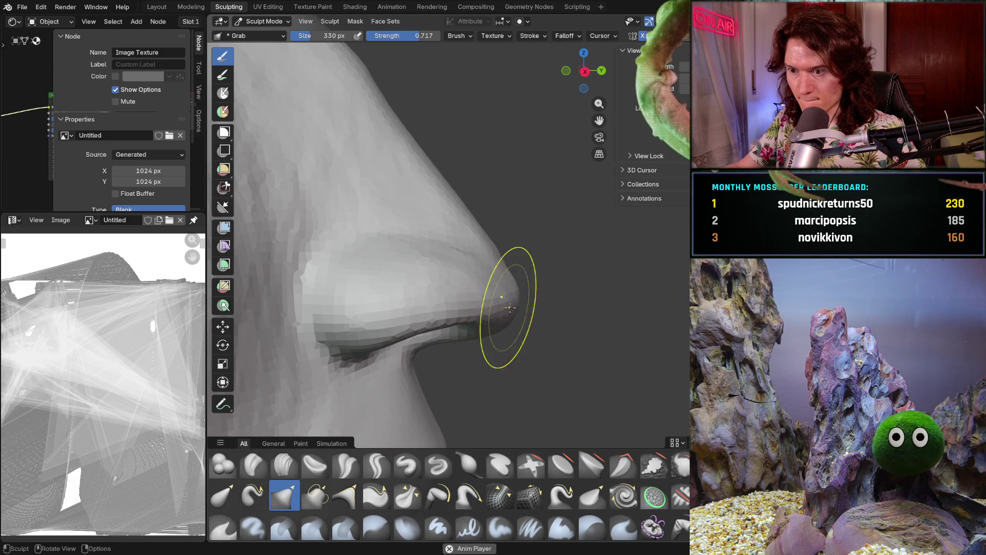
{"action": "mouse_move", "coordinate": [540, 220]}
{"action": "middle_mouse_down"}
{"action": "mouse_move", "coordinate": [520, 298]}
{"action": "mouse_move", "coordinate": [421, 296]}
{"action": "mouse_move", "coordinate": [595, 291]}
{"action": "mouse_move", "coordinate": [463, 264]}
{"action": "mouse_move", "coordinate": [408, 308]}
{"action": "mouse_move", "coordinate": [437, 381]}
{"action": "mouse_move", "coordinate": [560, 399]}
{"action": "middle_mouse_up"}
{"action": "scroll", "coordinate": [517, 363], "scroll_direction": "up", "scroll_amount": 8}
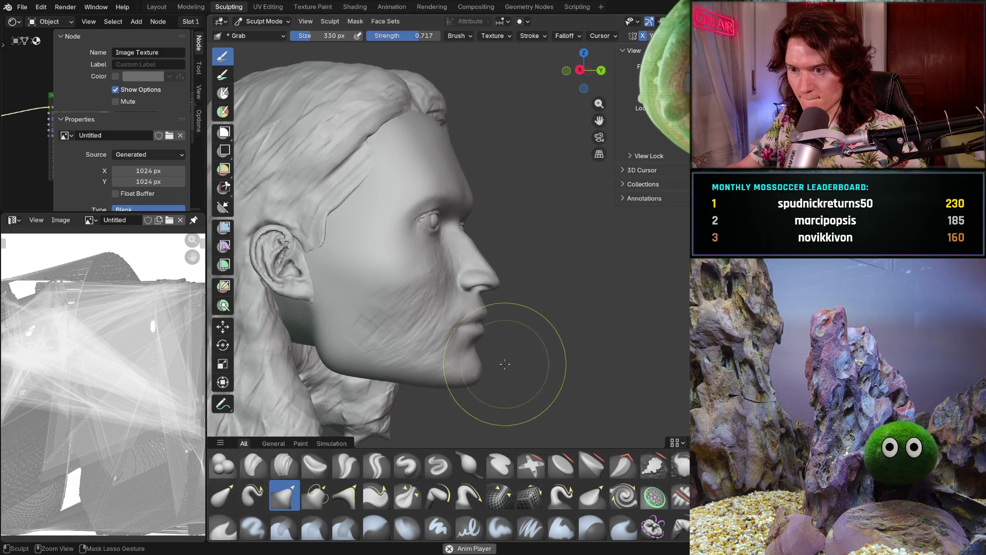
{"action": "mouse_move", "coordinate": [462, 286]}
{"action": "middle_mouse_down"}
{"action": "mouse_move", "coordinate": [371, 266]}
{"action": "mouse_move", "coordinate": [441, 283]}
{"action": "middle_mouse_up"}
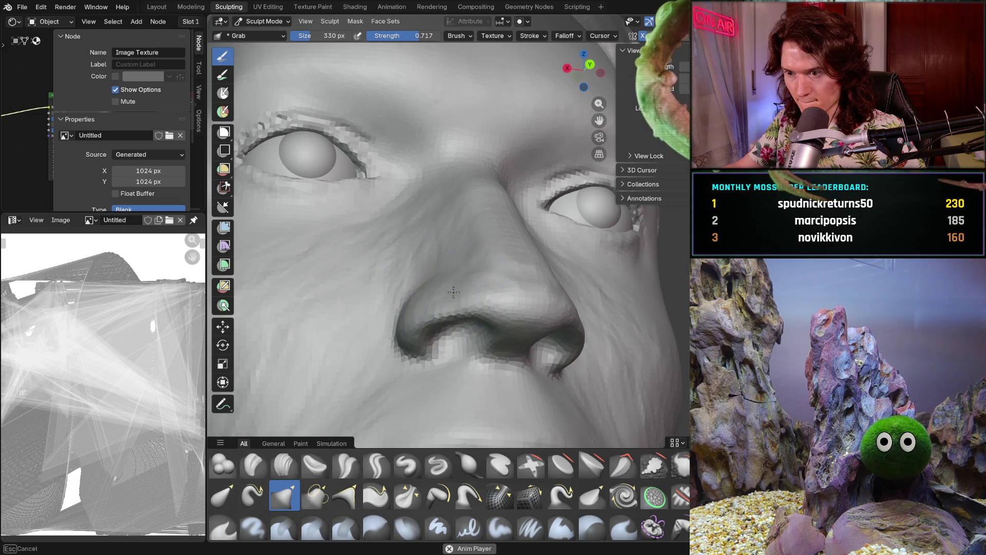
From below the nose, pull the left nostril wing with Grab strokes, then return to front view
{"action": "mouse_move", "coordinate": [460, 294]}
{"action": "middle_mouse_down"}
{"action": "mouse_move", "coordinate": [429, 282]}
{"action": "mouse_move", "coordinate": [427, 259]}
{"action": "middle_mouse_up"}
{"action": "middle_click_drag", "start_coordinate": [440, 303], "coordinate": [445, 291]}
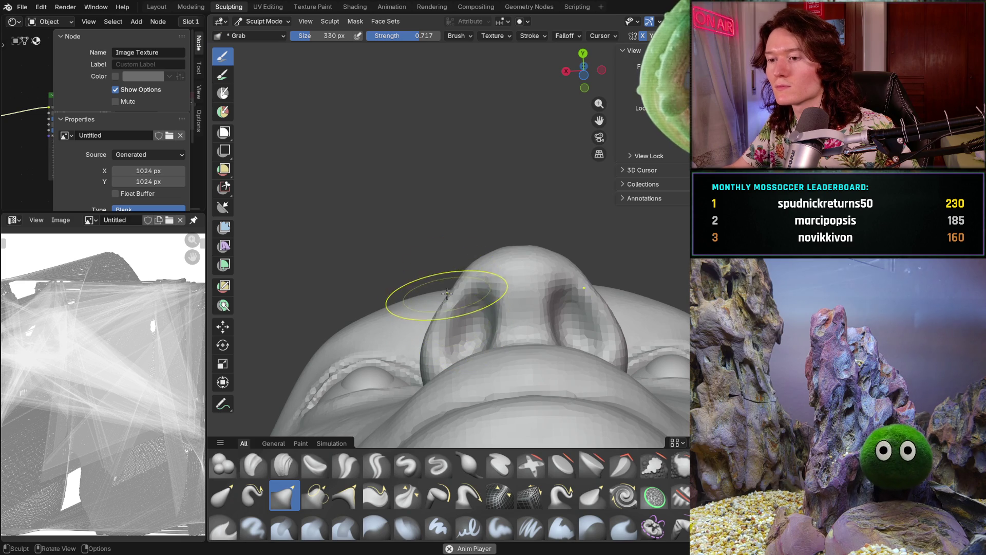
{"action": "left_click_drag", "start_coordinate": [458, 284], "coordinate": [431, 324]}
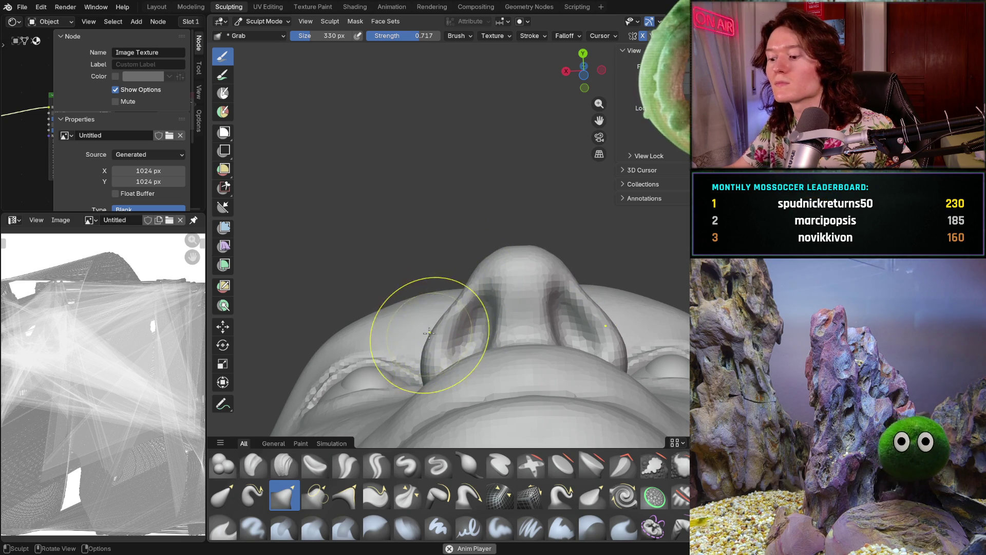
{"action": "left_click_drag", "start_coordinate": [431, 337], "coordinate": [427, 336]}
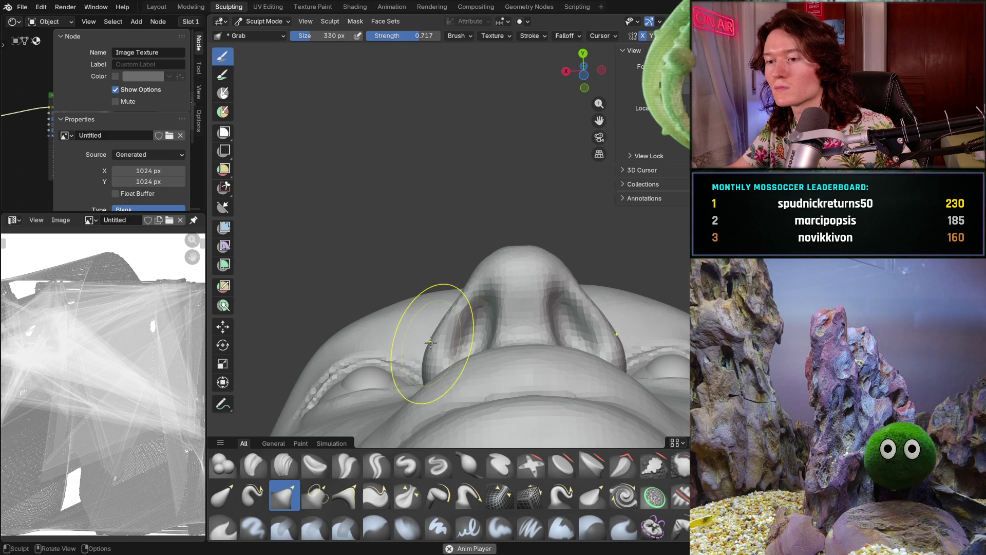
{"action": "scroll", "coordinate": [450, 286], "scroll_direction": "down", "scroll_amount": 3}
{"action": "mouse_move", "coordinate": [419, 330]}
{"action": "middle_mouse_down"}
{"action": "mouse_move", "coordinate": [463, 374]}
{"action": "mouse_move", "coordinate": [455, 383]}
{"action": "mouse_move", "coordinate": [466, 395]}
{"action": "mouse_move", "coordinate": [460, 338]}
{"action": "middle_mouse_up"}
{"action": "scroll", "coordinate": [445, 372], "scroll_direction": "up", "scroll_amount": 1}
{"action": "scroll", "coordinate": [466, 395], "scroll_direction": "down", "scroll_amount": 2}
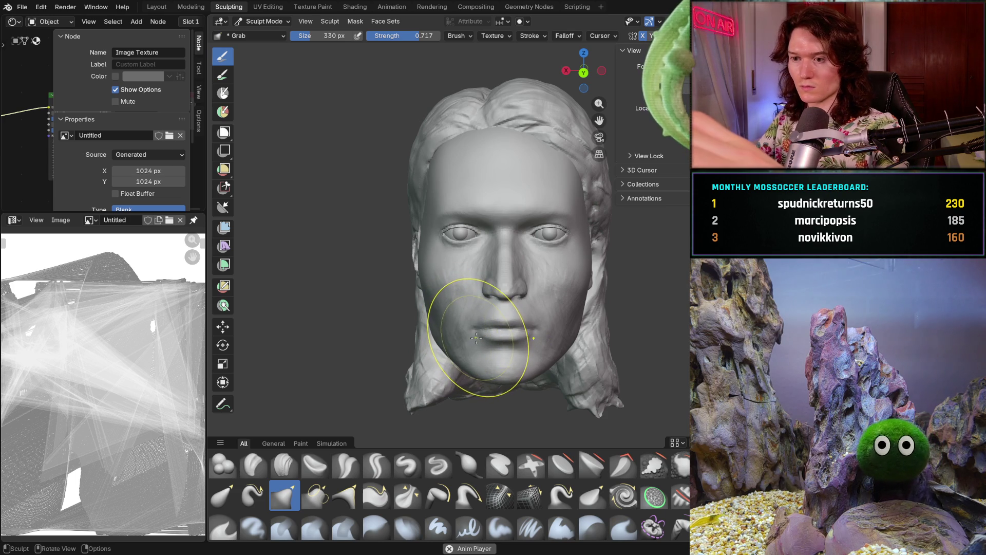
Zoom in closely on the face and set the brush size to 604 px
{"action": "middle_click_drag", "start_coordinate": [487, 325], "coordinate": [506, 309]}
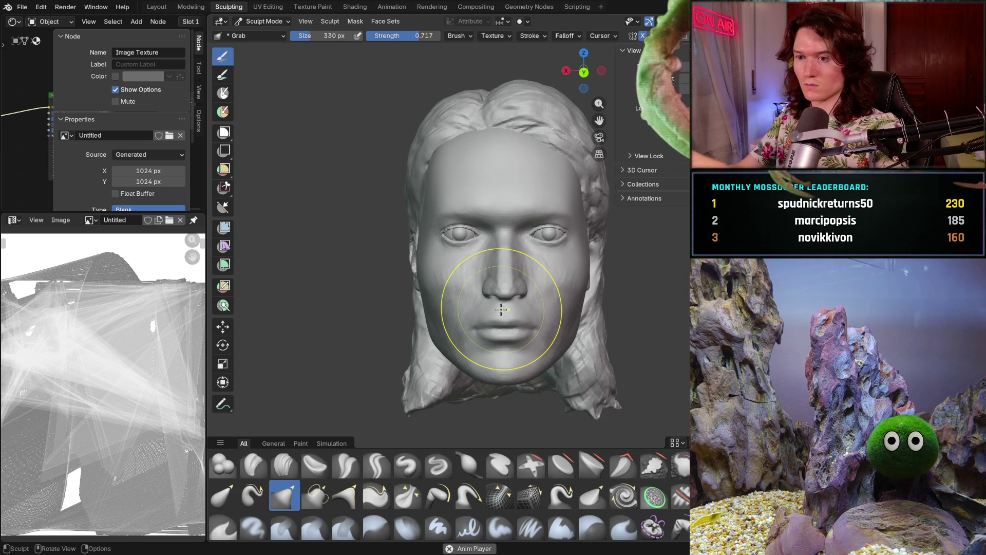
{"action": "mouse_move", "coordinate": [485, 328]}
{"action": "middle_mouse_down", "text": "ctrl"}
{"action": "mouse_move", "coordinate": [526, 291]}
{"action": "mouse_move", "coordinate": [513, 268]}
{"action": "middle_mouse_up", "text": "ctrl"}
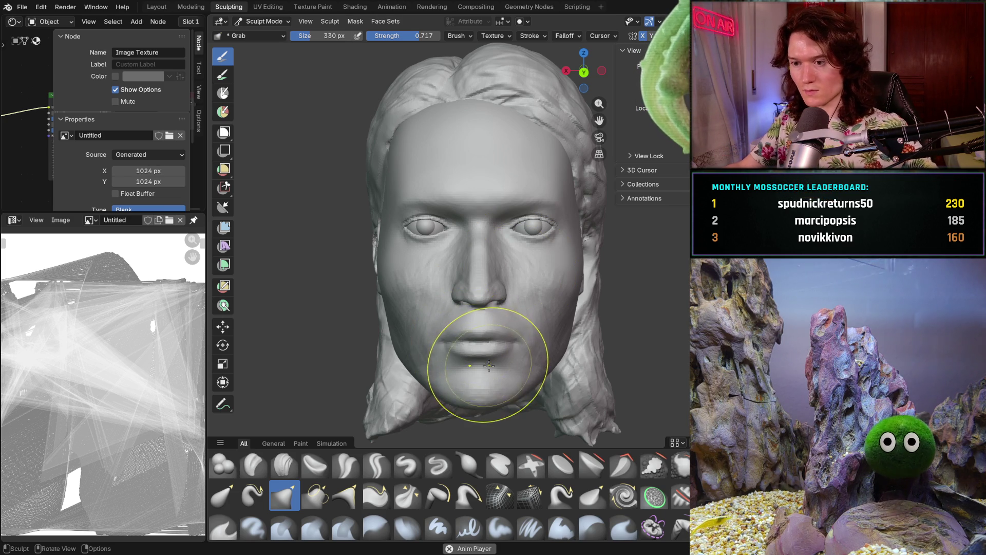
{"action": "middle_click_drag", "start_coordinate": [476, 353], "coordinate": [484, 308], "text": "ctrl"}
{"action": "key", "text": "f"}
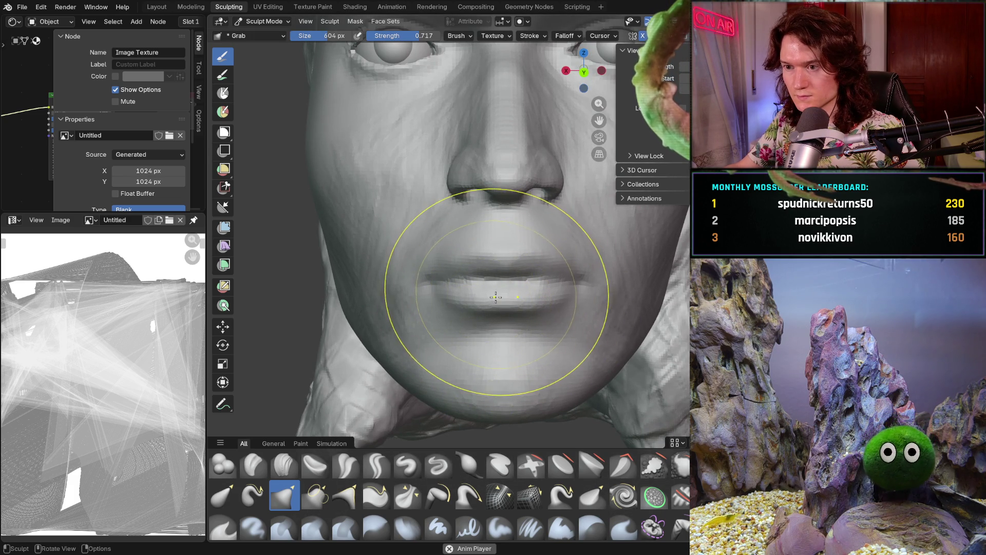
{"action": "left_click", "coordinate": [496, 297]}
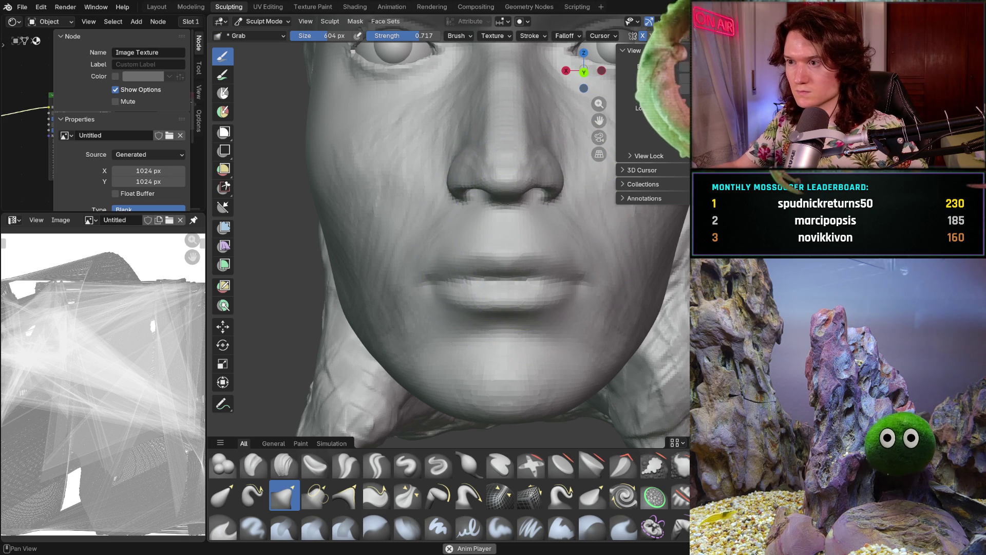
Enlarge the brush to 740 px and pull the lips into a new shape
{"action": "key", "text": "shift+alt+z"}
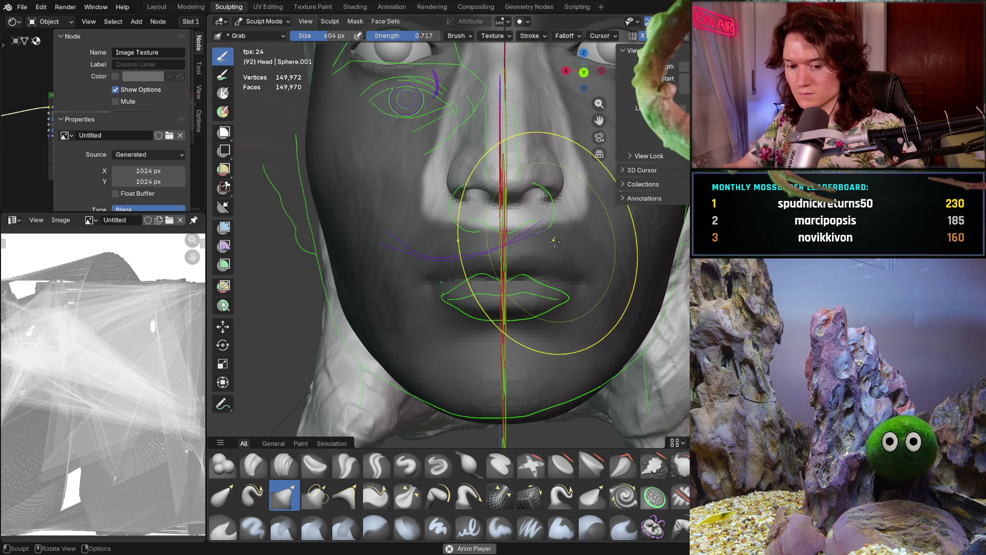
{"action": "left_click_drag", "start_coordinate": [599, 120], "coordinate": [599, 120]}
{"action": "key", "text": "shift+alt+z"}
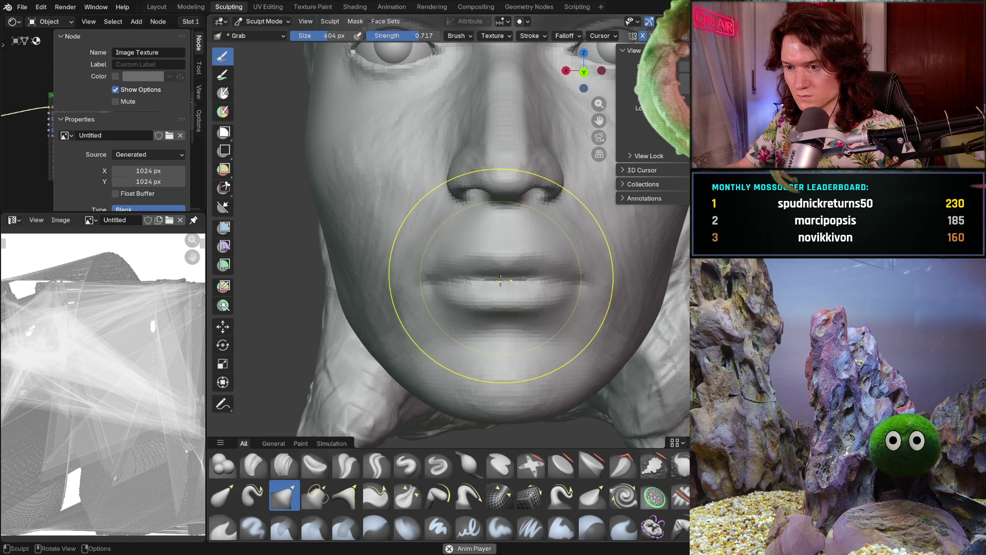
{"action": "key", "text": "f"}
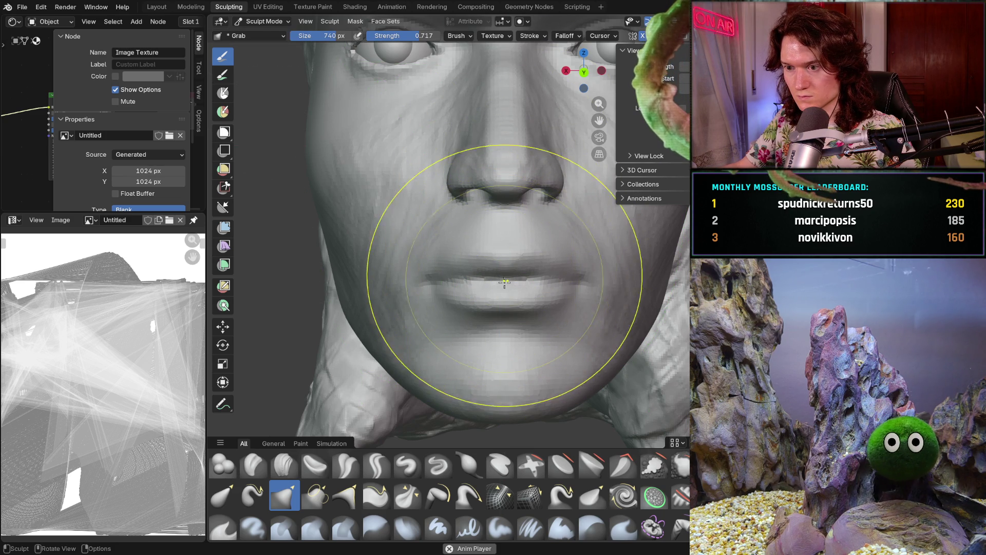
{"action": "left_click", "coordinate": [503, 280]}
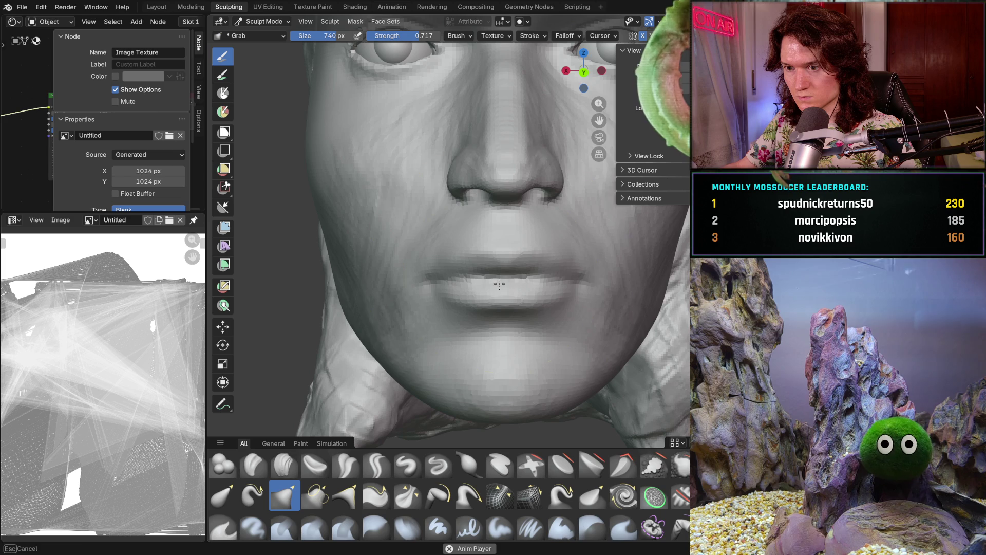
{"action": "left_click_drag", "start_coordinate": [421, 287], "coordinate": [428, 280]}
{"action": "mouse_move", "coordinate": [507, 221]}
{"action": "middle_mouse_down", "text": "ctrl"}
{"action": "mouse_move", "coordinate": [491, 324]}
{"action": "mouse_move", "coordinate": [395, 309]}
{"action": "mouse_move", "coordinate": [652, 273]}
{"action": "middle_mouse_up", "text": "ctrl"}
Shrink the brush to 500 px, then further to 354 px
{"action": "scroll", "coordinate": [509, 300], "scroll_direction": "up", "scroll_amount": 3}
{"action": "scroll", "coordinate": [652, 273], "scroll_direction": "up", "scroll_amount": 4}
{"action": "scroll", "coordinate": [555, 313], "scroll_direction": "down", "scroll_amount": 2}
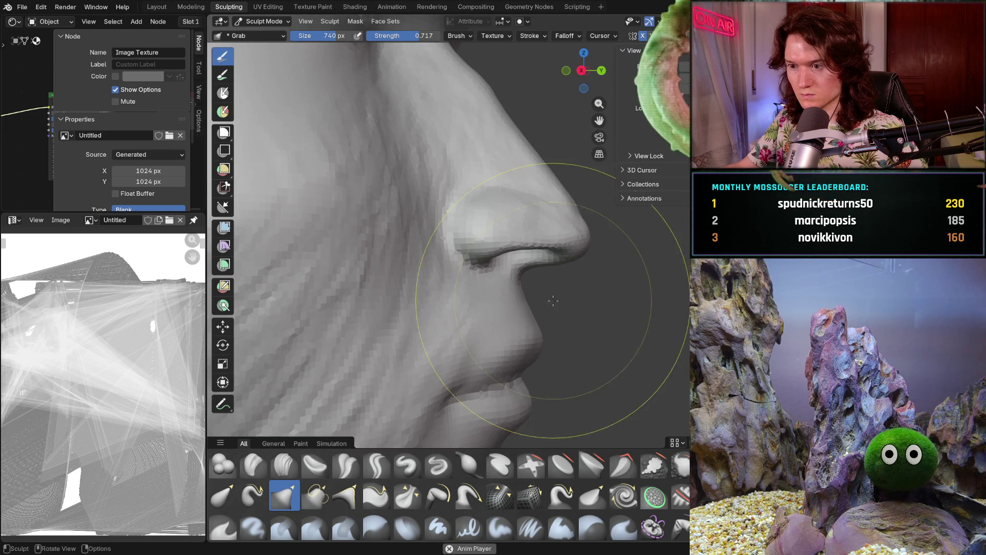
{"action": "key", "text": "f"}
{"action": "left_click", "coordinate": [503, 329]}
{"action": "key", "text": "f"}
{"action": "left_click", "coordinate": [510, 305]}
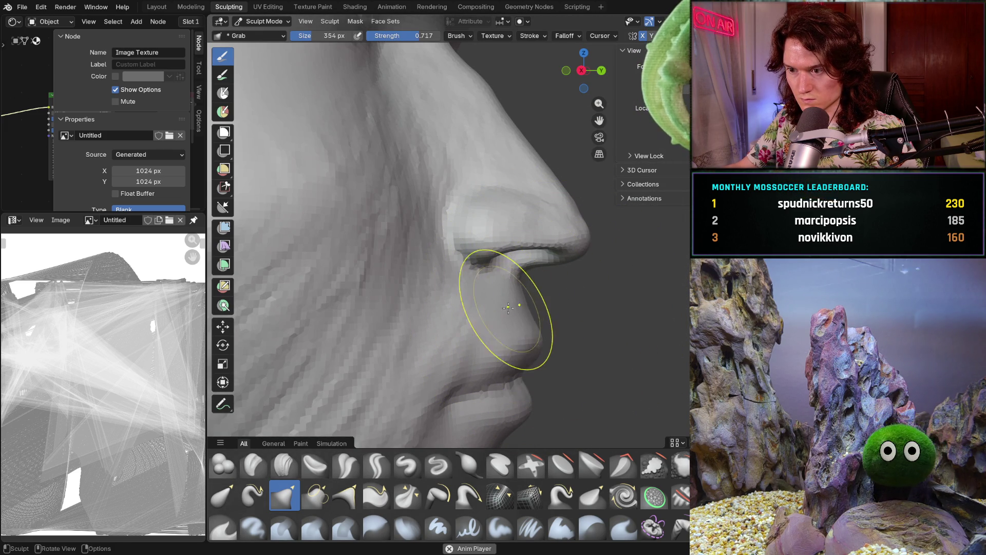
Orbit around the nose and lips through three-quarter, both profile and front views
{"action": "mouse_move", "coordinate": [496, 322]}
{"action": "middle_mouse_down"}
{"action": "mouse_move", "coordinate": [473, 307]}
{"action": "mouse_move", "coordinate": [532, 334]}
{"action": "middle_mouse_up"}
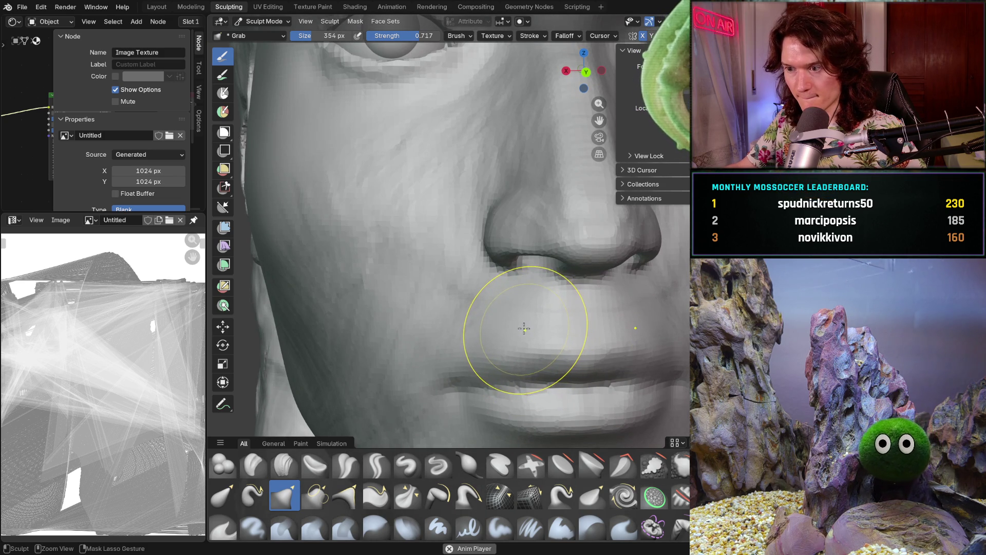
{"action": "mouse_move", "coordinate": [521, 327]}
{"action": "middle_mouse_down"}
{"action": "mouse_move", "coordinate": [434, 326]}
{"action": "mouse_move", "coordinate": [363, 298]}
{"action": "mouse_move", "coordinate": [504, 324]}
{"action": "mouse_move", "coordinate": [495, 368]}
{"action": "mouse_move", "coordinate": [489, 321]}
{"action": "mouse_move", "coordinate": [642, 318]}
{"action": "mouse_move", "coordinate": [598, 309]}
{"action": "mouse_move", "coordinate": [607, 287]}
{"action": "mouse_move", "coordinate": [545, 235]}
{"action": "middle_mouse_up"}
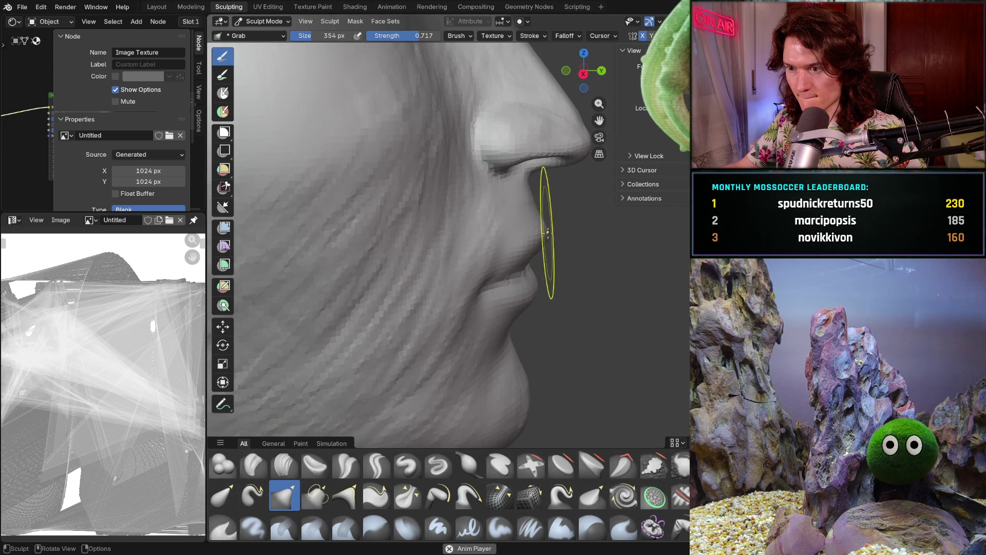
{"action": "scroll", "coordinate": [573, 230], "scroll_direction": "down", "scroll_amount": 6}
{"action": "middle_click_drag", "start_coordinate": [561, 220], "coordinate": [352, 261]}
{"action": "scroll", "coordinate": [407, 242], "scroll_direction": "up", "scroll_amount": 1}
{"action": "scroll", "coordinate": [480, 254], "scroll_direction": "up", "scroll_amount": 4}
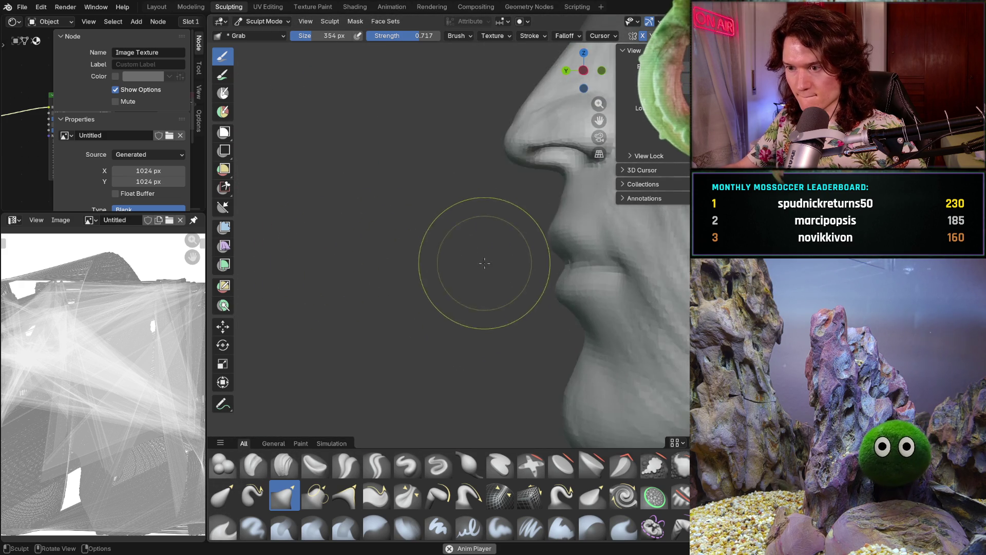
{"action": "middle_click_drag", "start_coordinate": [480, 253], "coordinate": [440, 275]}
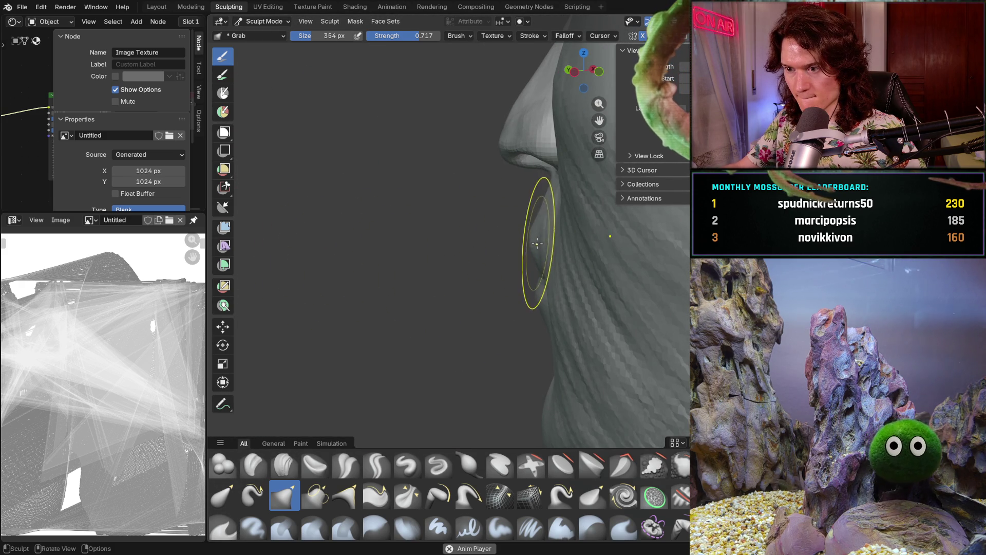
{"action": "mouse_move", "coordinate": [537, 244]}
{"action": "middle_mouse_down"}
{"action": "mouse_move", "coordinate": [678, 276]}
{"action": "mouse_move", "coordinate": [552, 229]}
{"action": "mouse_move", "coordinate": [616, 252]}
{"action": "mouse_move", "coordinate": [606, 287]}
{"action": "mouse_move", "coordinate": [661, 315]}
{"action": "mouse_move", "coordinate": [475, 267]}
{"action": "mouse_move", "coordinate": [608, 211]}
{"action": "mouse_move", "coordinate": [591, 268]}
{"action": "mouse_move", "coordinate": [623, 319]}
{"action": "middle_mouse_up"}
{"action": "scroll", "coordinate": [577, 264], "scroll_direction": "down", "scroll_amount": 3}
{"action": "scroll", "coordinate": [623, 319], "scroll_direction": "up", "scroll_amount": 5}
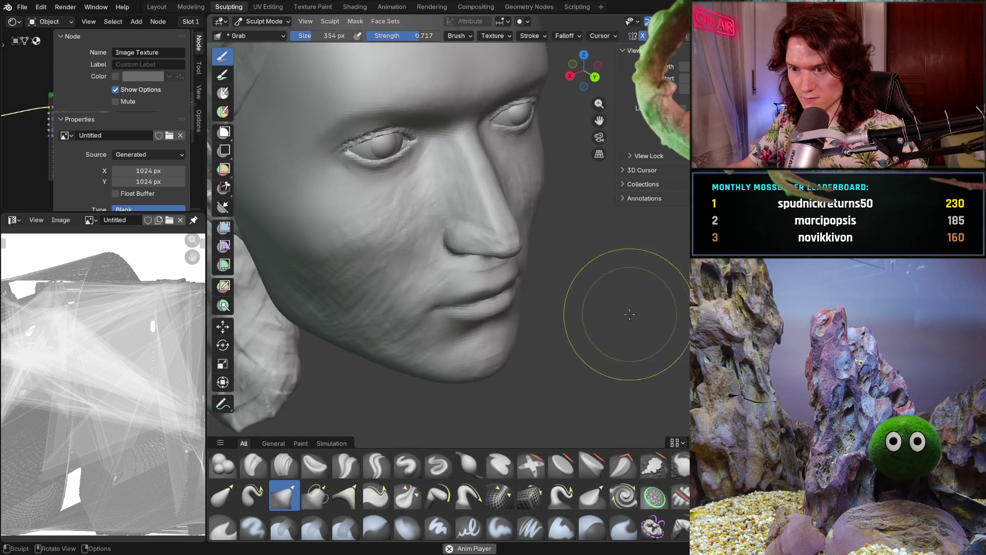
{"action": "middle_click_drag", "start_coordinate": [484, 347], "coordinate": [431, 353]}
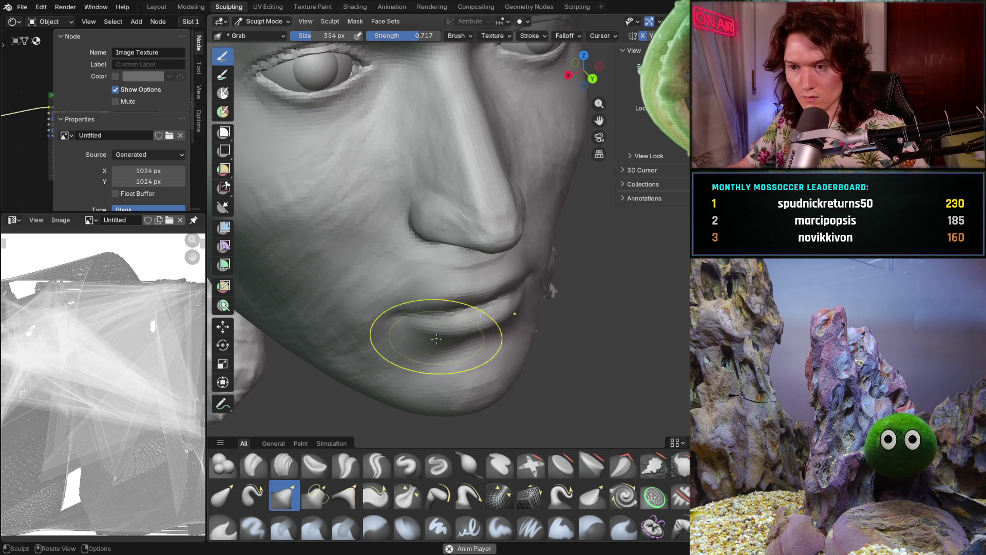
{"action": "middle_click_drag", "start_coordinate": [440, 341], "coordinate": [407, 307]}
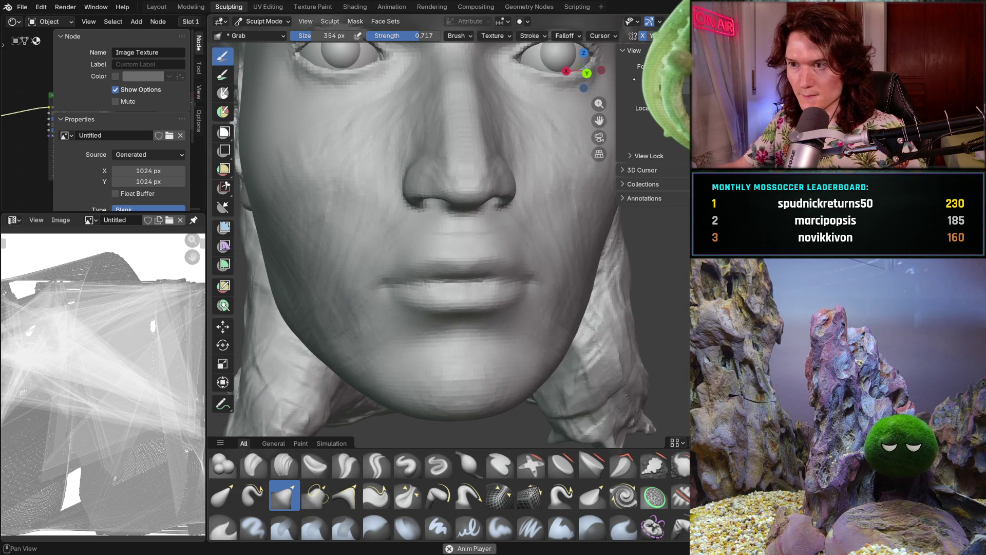
{"action": "mouse_move", "coordinate": [484, 246]}
{"action": "middle_mouse_down"}
{"action": "mouse_move", "coordinate": [458, 280]}
{"action": "mouse_move", "coordinate": [430, 362]}
{"action": "middle_mouse_up"}
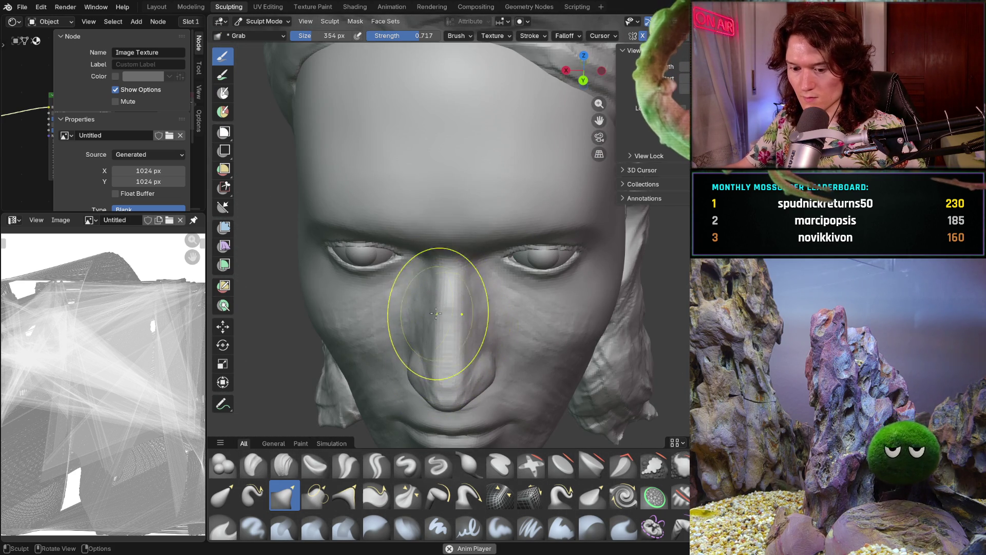
{"action": "key", "text": "shift+alt+z"}
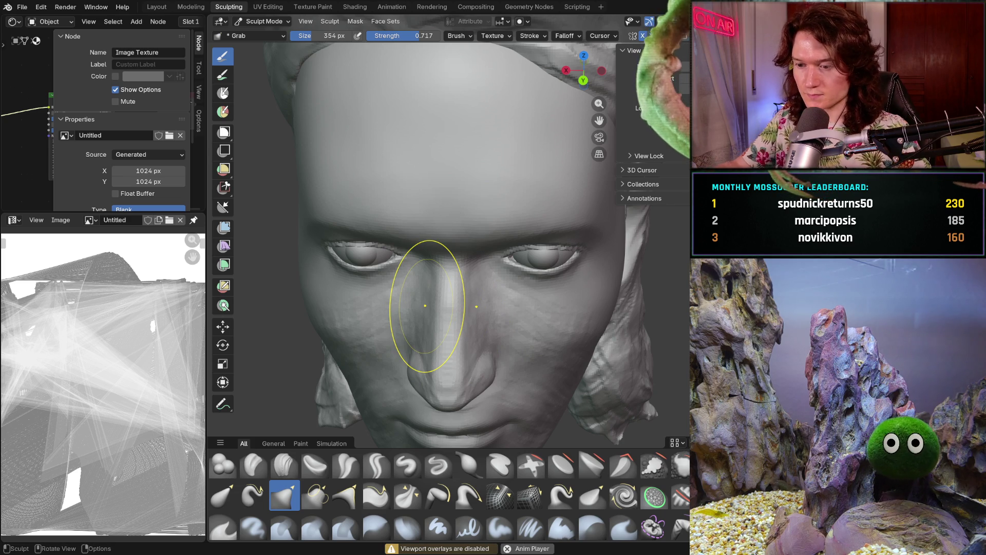
{"action": "mouse_move", "coordinate": [436, 340]}
{"action": "middle_mouse_down"}
{"action": "mouse_move", "coordinate": [463, 345]}
{"action": "mouse_move", "coordinate": [452, 353]}
{"action": "mouse_move", "coordinate": [423, 319]}
{"action": "mouse_move", "coordinate": [419, 336]}
{"action": "mouse_move", "coordinate": [430, 319]}
{"action": "mouse_move", "coordinate": [494, 322]}
{"action": "mouse_move", "coordinate": [418, 319]}
{"action": "middle_mouse_up"}
{"action": "scroll", "coordinate": [419, 308], "scroll_direction": "up", "scroll_amount": 4}
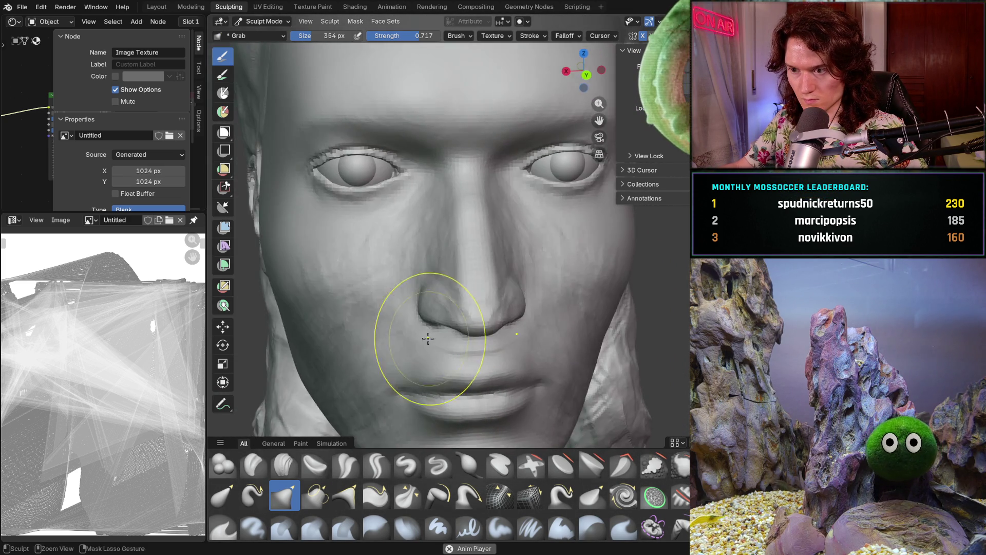
{"action": "scroll", "coordinate": [368, 389], "scroll_direction": "up", "scroll_amount": 5}
Switch to the Smooth brush and smooth the lumpy surface along the nose side
{"action": "key", "text": "shift+s"}
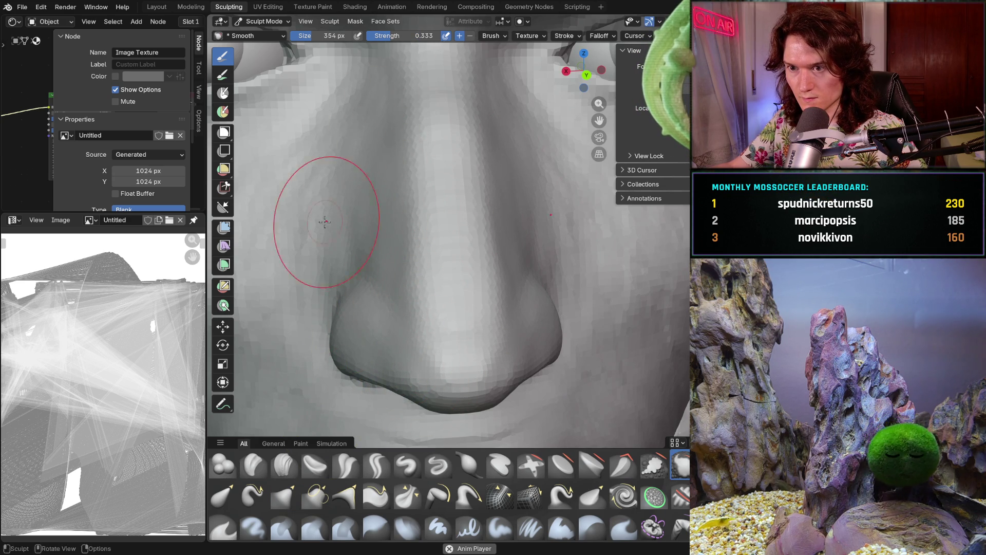
{"action": "mouse_move", "coordinate": [398, 274]}
{"action": "middle_mouse_down", "text": "ctrl"}
{"action": "mouse_move", "coordinate": [418, 221]}
{"action": "mouse_move", "coordinate": [449, 248]}
{"action": "mouse_move", "coordinate": [455, 306]}
{"action": "mouse_move", "coordinate": [467, 275]}
{"action": "middle_mouse_up", "text": "ctrl"}
{"action": "scroll", "coordinate": [480, 275], "scroll_direction": "up", "scroll_amount": 5}
{"action": "scroll", "coordinate": [451, 293], "scroll_direction": "down", "scroll_amount": 4}
{"action": "scroll", "coordinate": [479, 292], "scroll_direction": "up", "scroll_amount": 4}
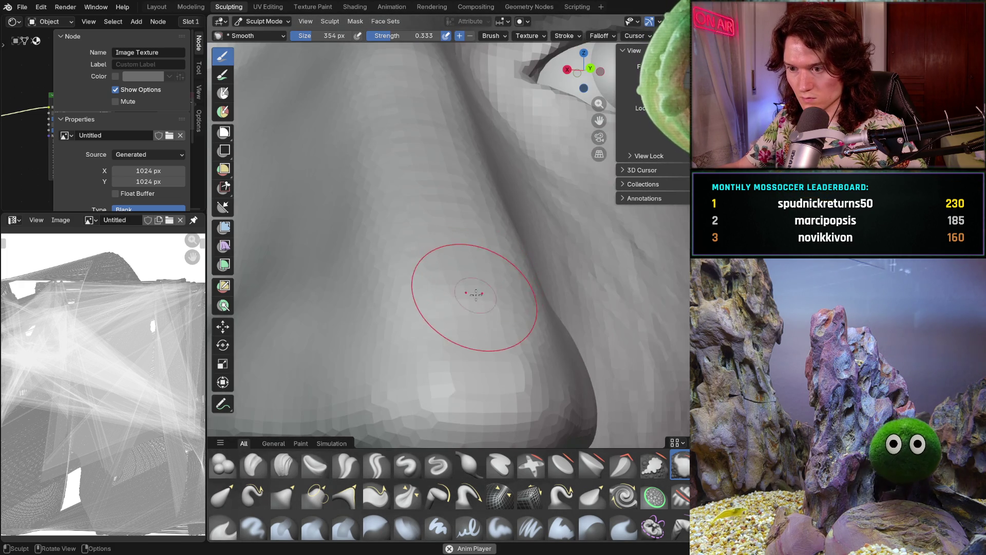
{"action": "middle_click_drag", "start_coordinate": [425, 330], "coordinate": [429, 366]}
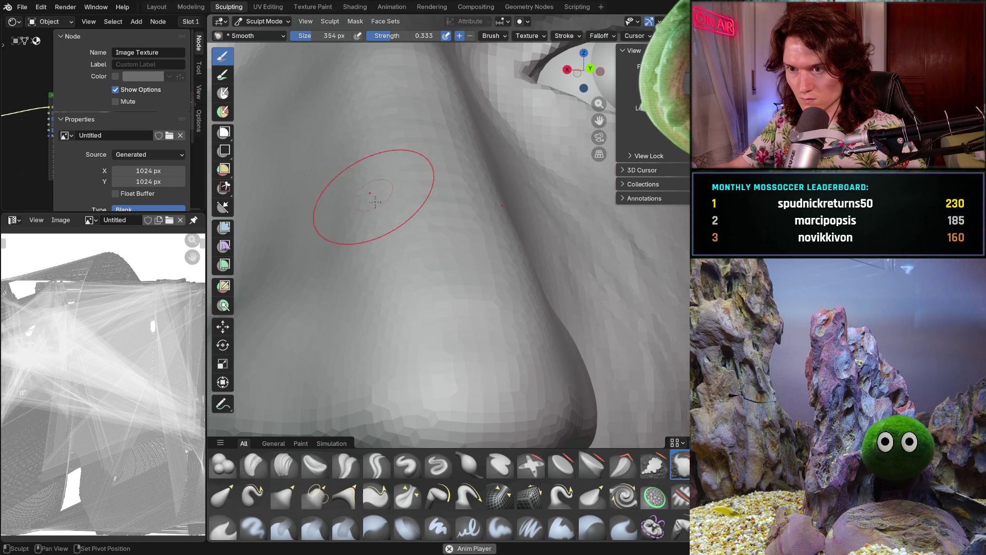
{"action": "scroll", "coordinate": [371, 190], "scroll_direction": "up", "scroll_amount": 5, "text": "shift"}
{"action": "scroll", "coordinate": [385, 253], "scroll_direction": "down", "scroll_amount": 2, "text": "shift"}
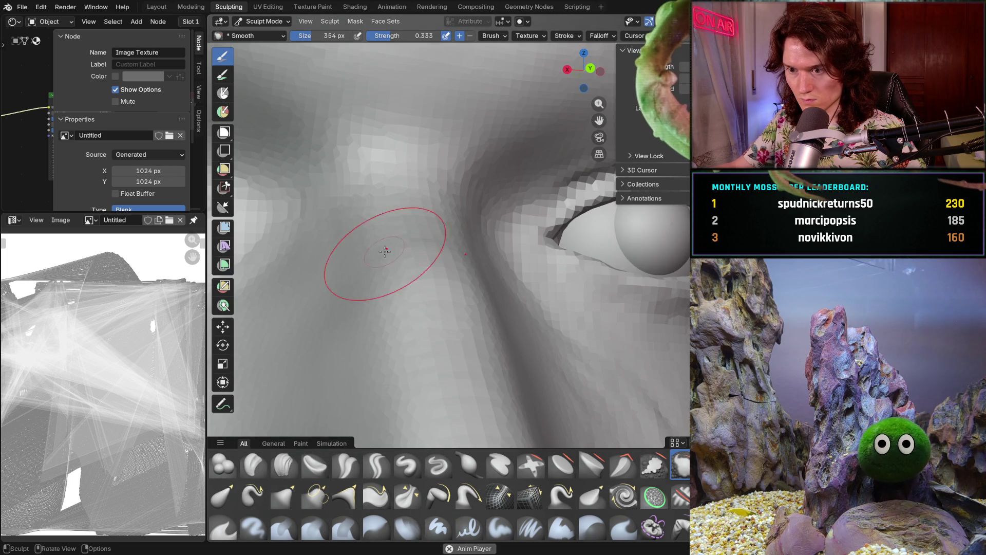
{"action": "scroll", "coordinate": [457, 215], "scroll_direction": "down", "scroll_amount": 8}
Check the smoothed nose from front and side profile, turning the eye and nose bridge toward view
{"action": "mouse_move", "coordinate": [452, 231]}
{"action": "middle_mouse_down"}
{"action": "mouse_move", "coordinate": [401, 268]}
{"action": "mouse_move", "coordinate": [395, 314]}
{"action": "mouse_move", "coordinate": [414, 362]}
{"action": "mouse_move", "coordinate": [335, 341]}
{"action": "mouse_move", "coordinate": [380, 360]}
{"action": "middle_mouse_up"}
{"action": "scroll", "coordinate": [391, 334], "scroll_direction": "up", "scroll_amount": 6}
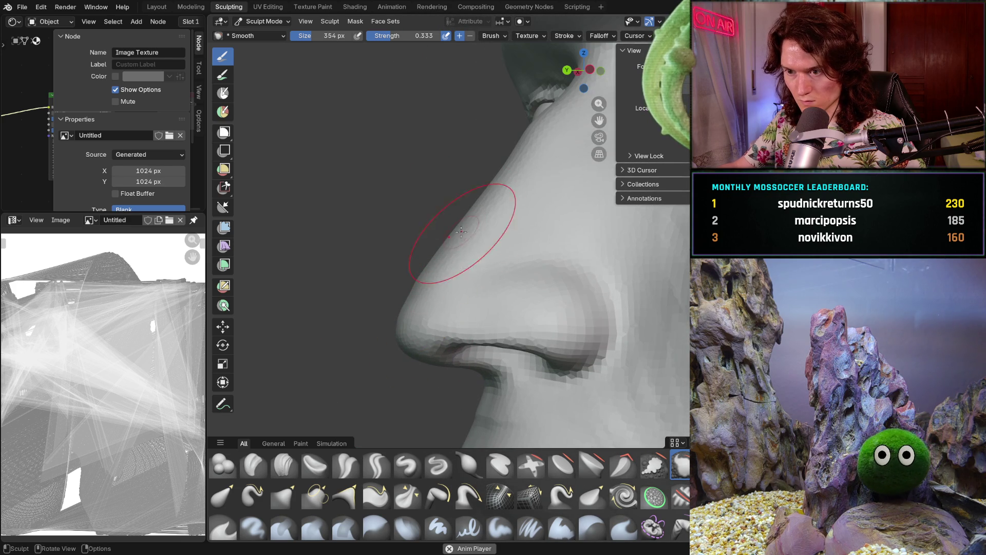
{"action": "scroll", "coordinate": [439, 277], "scroll_direction": "up", "scroll_amount": 3}
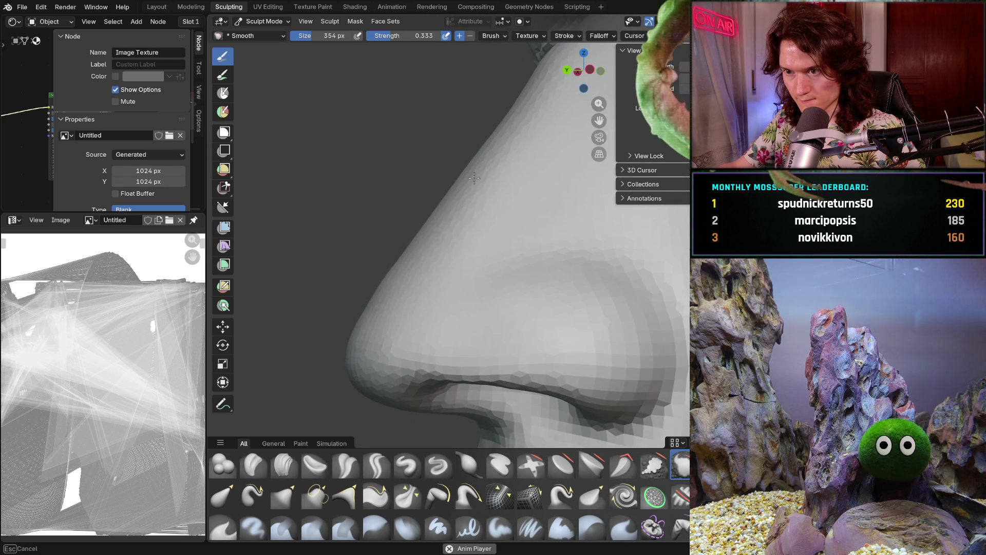
{"action": "mouse_move", "coordinate": [426, 212]}
{"action": "middle_mouse_down"}
{"action": "mouse_move", "coordinate": [390, 242]}
{"action": "mouse_move", "coordinate": [315, 165]}
{"action": "middle_mouse_up"}
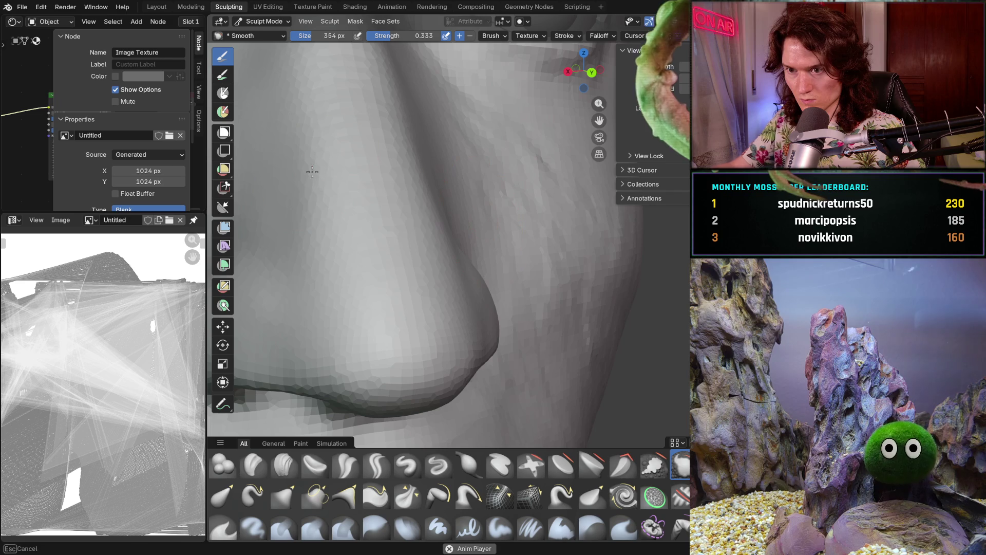
{"action": "middle_click_drag", "start_coordinate": [363, 193], "coordinate": [325, 154]}
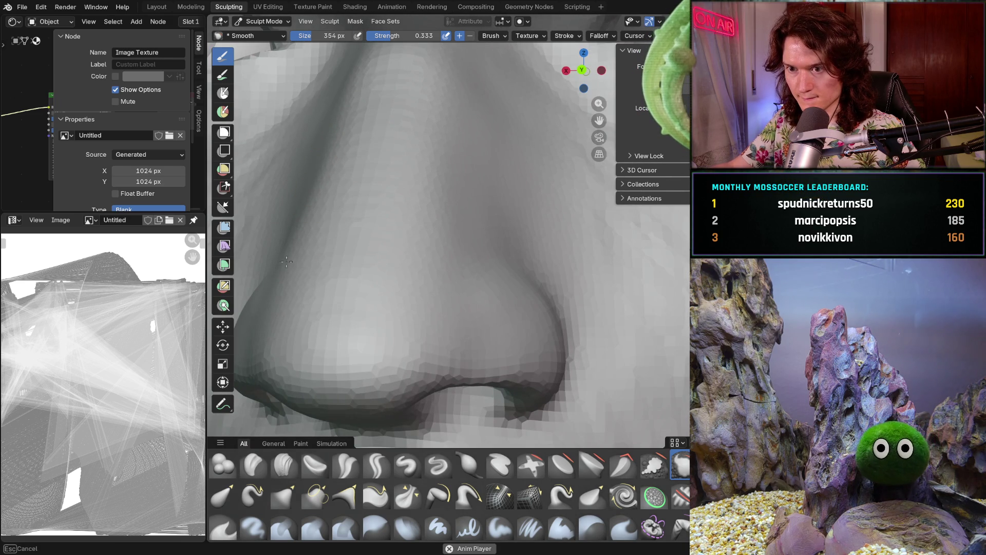
{"action": "scroll", "coordinate": [281, 272], "scroll_direction": "down", "scroll_amount": 5}
{"action": "mouse_move", "coordinate": [288, 268]}
{"action": "middle_mouse_down"}
{"action": "mouse_move", "coordinate": [339, 266]}
{"action": "mouse_move", "coordinate": [397, 238]}
{"action": "middle_mouse_up"}
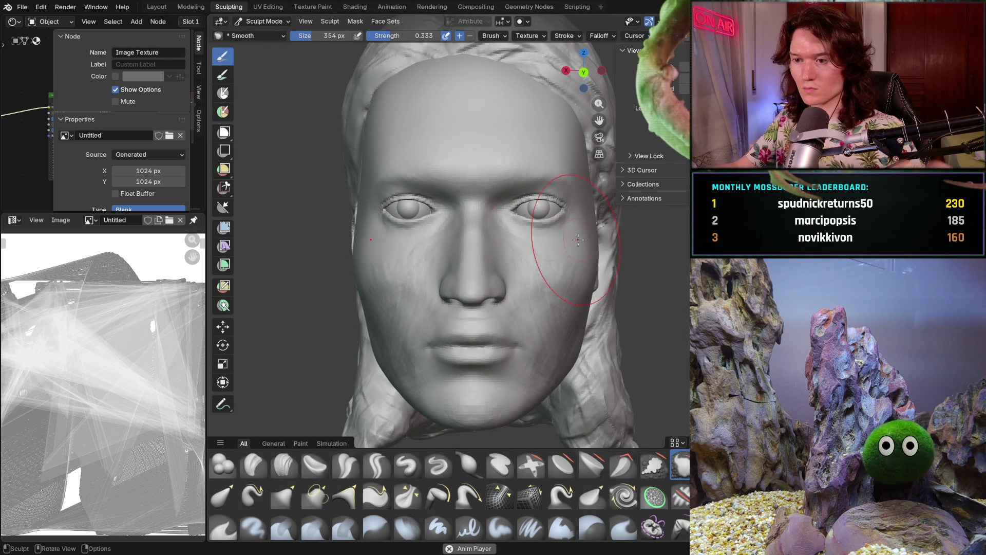
{"action": "mouse_move", "coordinate": [453, 264]}
{"action": "middle_mouse_down"}
{"action": "mouse_move", "coordinate": [545, 267]}
{"action": "mouse_move", "coordinate": [524, 275]}
{"action": "mouse_move", "coordinate": [513, 259]}
{"action": "mouse_move", "coordinate": [522, 268]}
{"action": "middle_mouse_up"}
{"action": "middle_click_drag", "start_coordinate": [480, 244], "coordinate": [505, 277]}
Switch to the Grab brush and pull the nose bridge, checking the profile from three-quarter views
{"action": "key", "text": "g"}
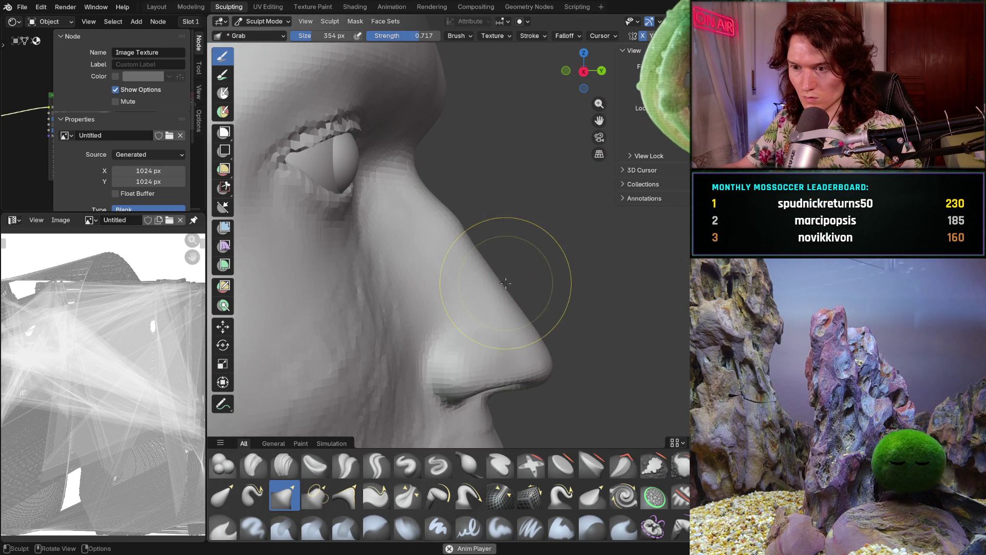
{"action": "left_click_drag", "start_coordinate": [472, 244], "coordinate": [456, 221]}
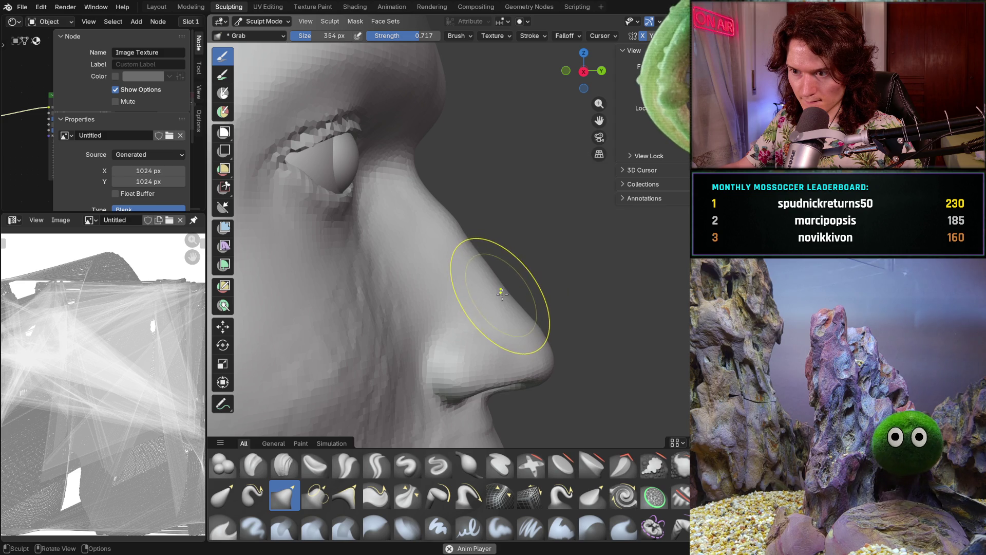
{"action": "scroll", "coordinate": [590, 214], "scroll_direction": "down", "scroll_amount": 5}
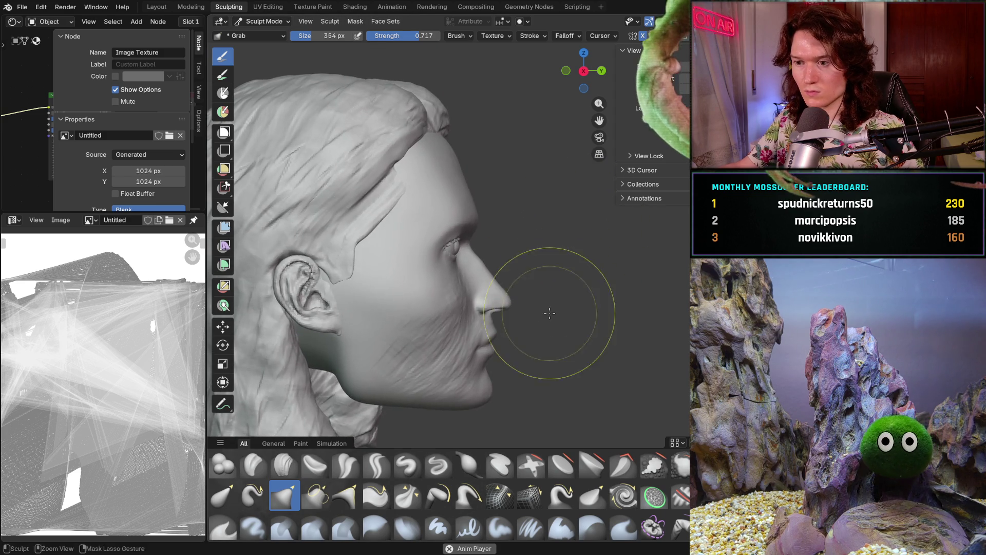
{"action": "scroll", "coordinate": [552, 306], "scroll_direction": "up", "scroll_amount": 6}
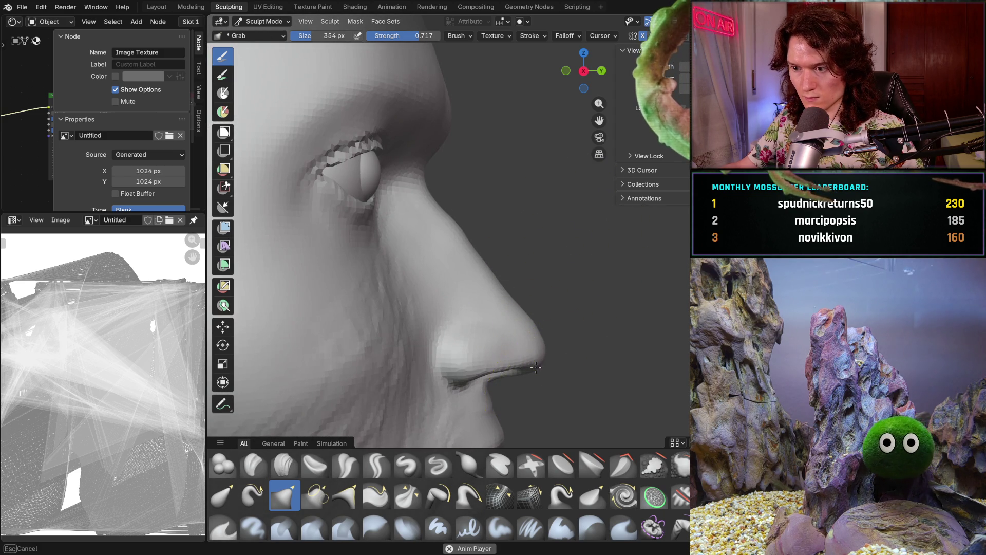
{"action": "scroll", "coordinate": [590, 242], "scroll_direction": "down", "scroll_amount": 5}
{"action": "mouse_move", "coordinate": [591, 242]}
{"action": "middle_mouse_down"}
{"action": "mouse_move", "coordinate": [530, 277]}
{"action": "mouse_move", "coordinate": [434, 214]}
{"action": "mouse_move", "coordinate": [319, 302]}
{"action": "mouse_move", "coordinate": [317, 291]}
{"action": "middle_mouse_up"}
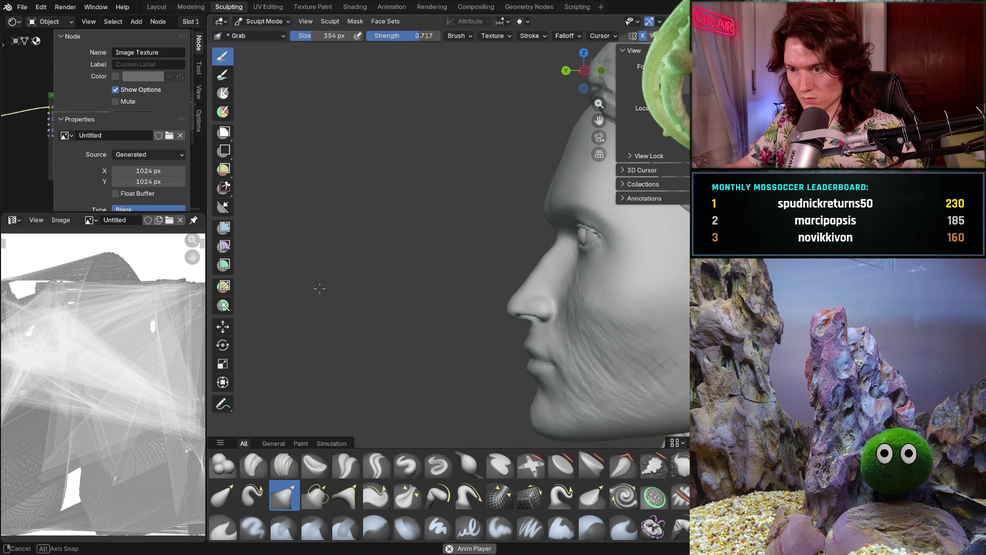
{"action": "scroll", "coordinate": [418, 319], "scroll_direction": "up", "scroll_amount": 5}
{"action": "middle_click_drag", "start_coordinate": [433, 335], "coordinate": [443, 359]}
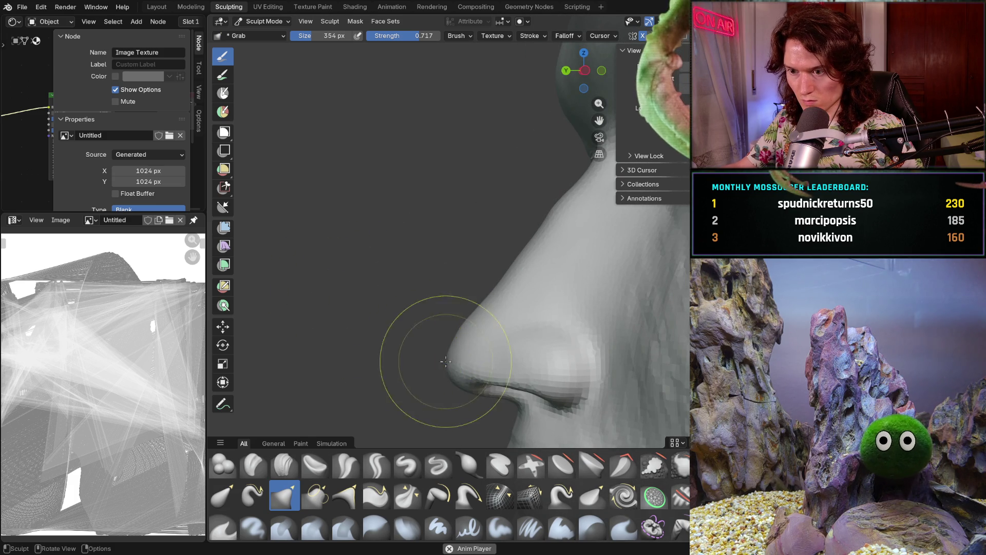
{"action": "scroll", "coordinate": [446, 361], "scroll_direction": "down", "scroll_amount": 3}
{"action": "mouse_move", "coordinate": [377, 341]}
{"action": "middle_mouse_down"}
{"action": "mouse_move", "coordinate": [370, 356]}
{"action": "mouse_move", "coordinate": [463, 329]}
{"action": "mouse_move", "coordinate": [541, 329]}
{"action": "mouse_move", "coordinate": [483, 323]}
{"action": "mouse_move", "coordinate": [441, 265]}
{"action": "mouse_move", "coordinate": [430, 407]}
{"action": "mouse_move", "coordinate": [423, 288]}
{"action": "mouse_move", "coordinate": [440, 295]}
{"action": "middle_mouse_up"}
{"action": "scroll", "coordinate": [542, 329], "scroll_direction": "down", "scroll_amount": 4}
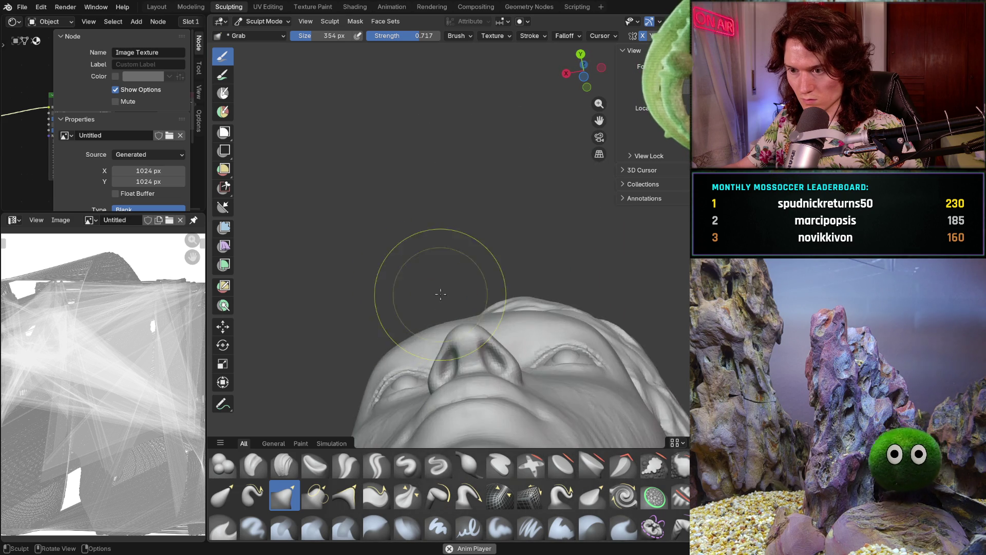
Refine the nostrils and nose tip, alternating between under-nose and frontal views
{"action": "middle_click_drag", "start_coordinate": [440, 348], "coordinate": [421, 365]}
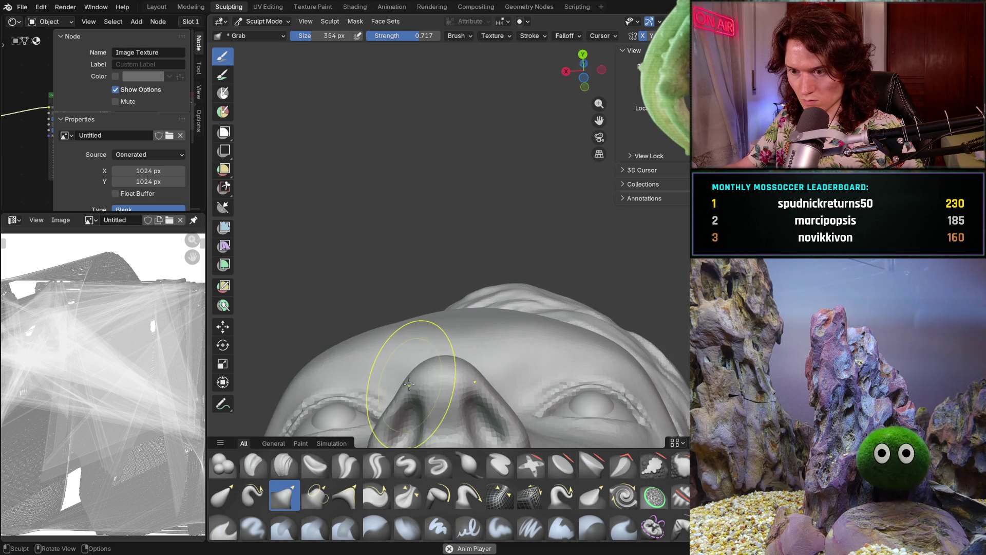
{"action": "mouse_move", "coordinate": [397, 392]}
{"action": "middle_mouse_down"}
{"action": "mouse_move", "coordinate": [441, 374]}
{"action": "mouse_move", "coordinate": [461, 332]}
{"action": "middle_mouse_up"}
{"action": "scroll", "coordinate": [440, 376], "scroll_direction": "up", "scroll_amount": 2}
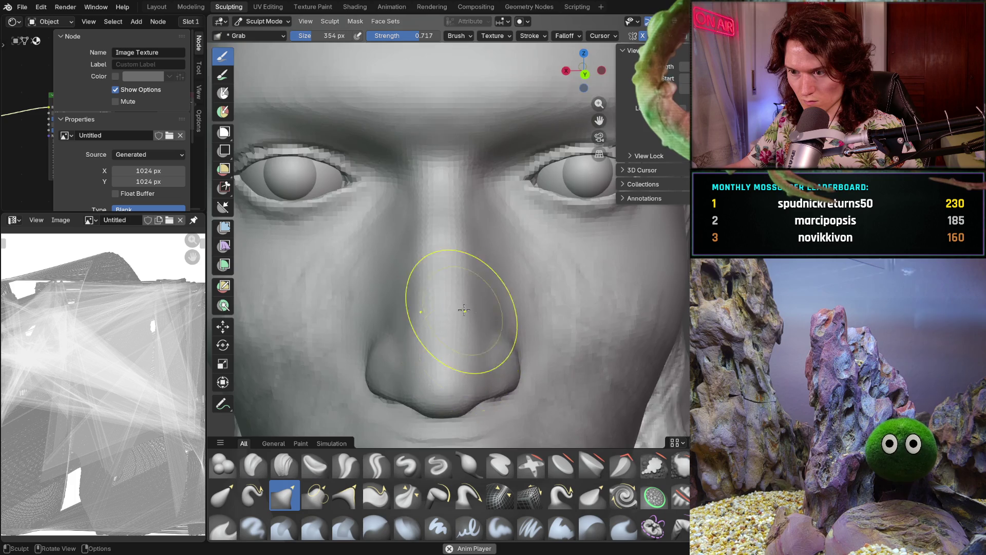
{"action": "scroll", "coordinate": [428, 381], "scroll_direction": "down", "scroll_amount": 6}
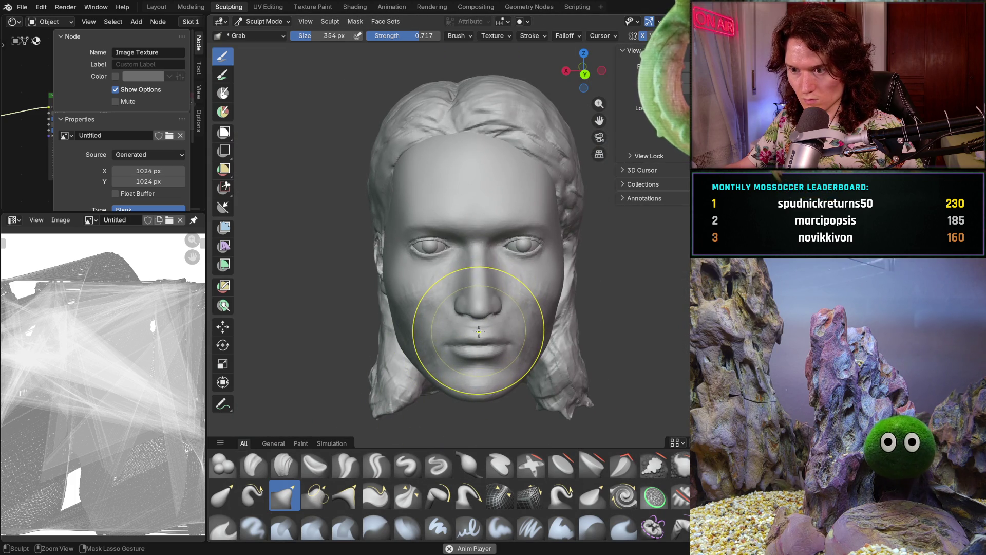
{"action": "scroll", "coordinate": [468, 343], "scroll_direction": "up", "scroll_amount": 3}
{"action": "mouse_move", "coordinate": [430, 349]}
{"action": "middle_mouse_down"}
{"action": "mouse_move", "coordinate": [408, 253]}
{"action": "mouse_move", "coordinate": [403, 378]}
{"action": "mouse_move", "coordinate": [463, 308]}
{"action": "mouse_move", "coordinate": [479, 314]}
{"action": "mouse_move", "coordinate": [481, 327]}
{"action": "mouse_move", "coordinate": [468, 334]}
{"action": "middle_mouse_up"}
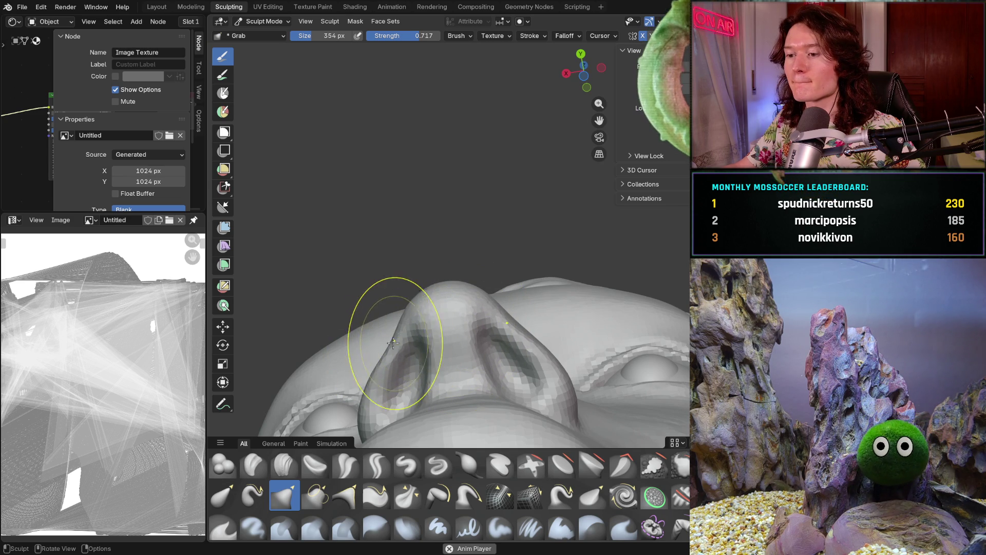
{"action": "mouse_move", "coordinate": [377, 370]}
{"action": "middle_mouse_down"}
{"action": "mouse_move", "coordinate": [535, 377]}
{"action": "mouse_move", "coordinate": [485, 308]}
{"action": "mouse_move", "coordinate": [501, 326]}
{"action": "mouse_move", "coordinate": [430, 309]}
{"action": "middle_mouse_up"}
{"action": "scroll", "coordinate": [419, 363], "scroll_direction": "down", "scroll_amount": 4}
{"action": "scroll", "coordinate": [485, 308], "scroll_direction": "up", "scroll_amount": 4}
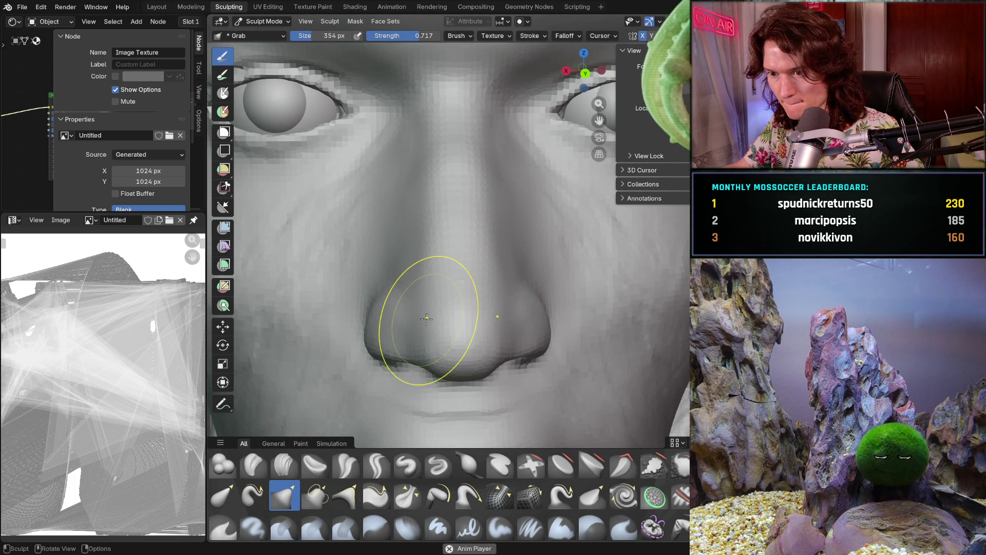
{"action": "middle_click_drag", "start_coordinate": [435, 317], "coordinate": [428, 307]}
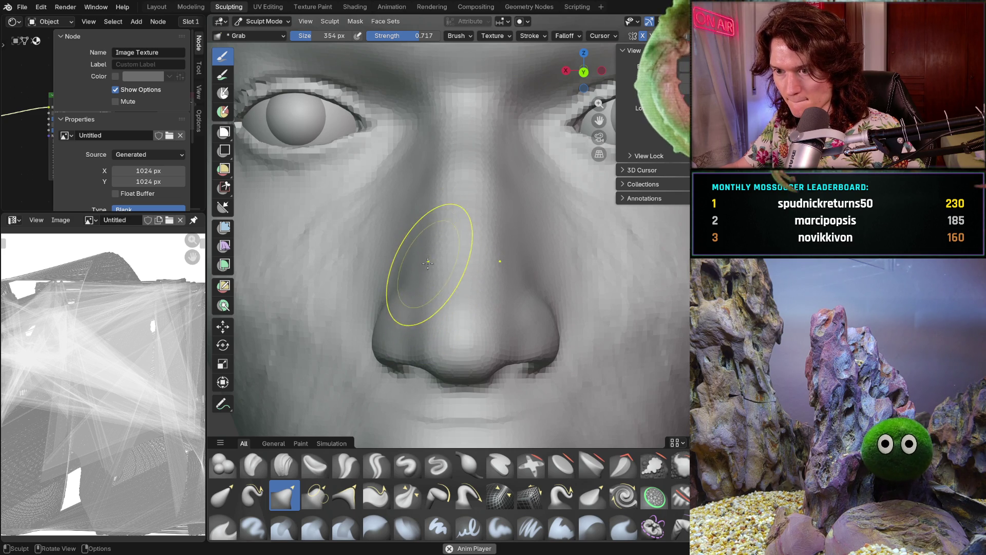
Shape the lower cheeks and jaw from a three-quarter view of the head
{"action": "scroll", "coordinate": [437, 260], "scroll_direction": "down", "scroll_amount": 5}
{"action": "mouse_move", "coordinate": [411, 324]}
{"action": "middle_mouse_down"}
{"action": "mouse_move", "coordinate": [430, 330]}
{"action": "mouse_move", "coordinate": [519, 297]}
{"action": "mouse_move", "coordinate": [437, 347]}
{"action": "middle_mouse_up"}
{"action": "scroll", "coordinate": [519, 296], "scroll_direction": "down", "scroll_amount": 3}
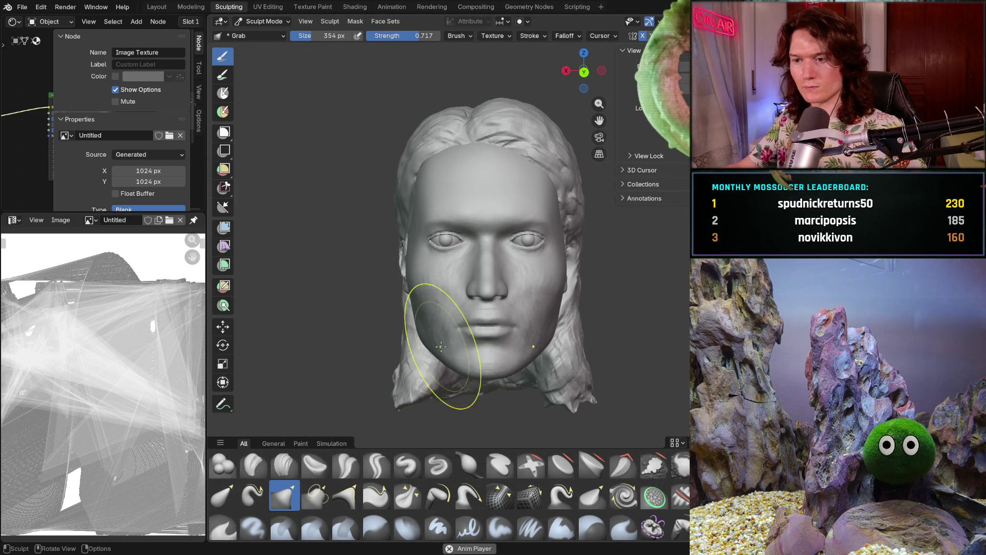
{"action": "middle_click_drag", "start_coordinate": [420, 402], "coordinate": [422, 400], "text": "shift"}
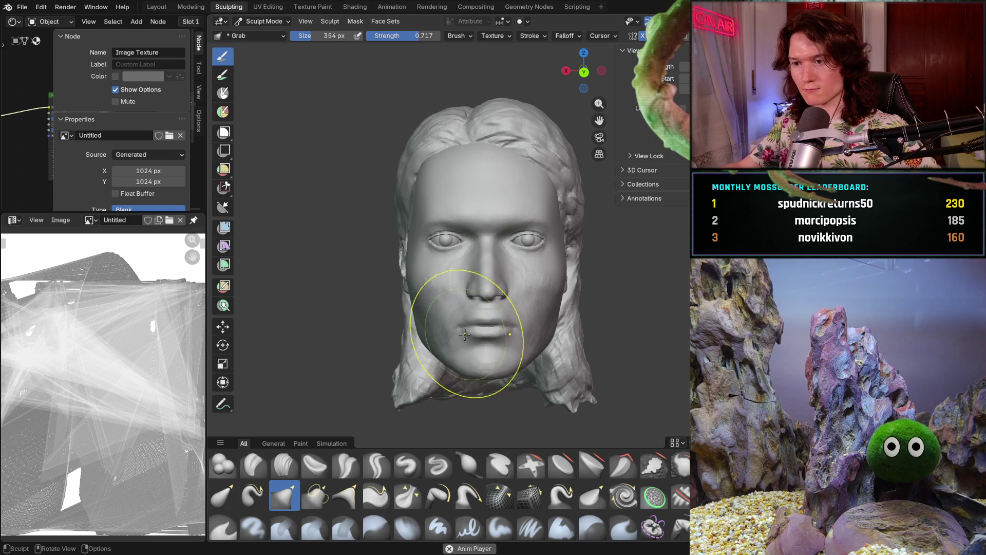
{"action": "mouse_move", "coordinate": [441, 341]}
{"action": "middle_mouse_down"}
{"action": "mouse_move", "coordinate": [470, 343]}
{"action": "mouse_move", "coordinate": [359, 350]}
{"action": "middle_mouse_up"}
{"action": "scroll", "coordinate": [368, 347], "scroll_direction": "down", "scroll_amount": 2}
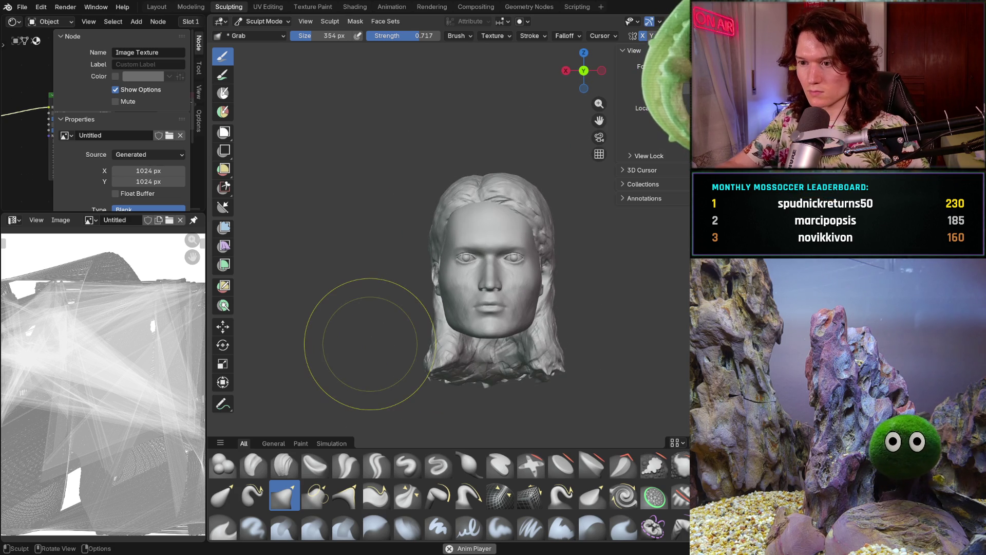
{"action": "scroll", "coordinate": [565, 287], "scroll_direction": "up", "scroll_amount": 3}
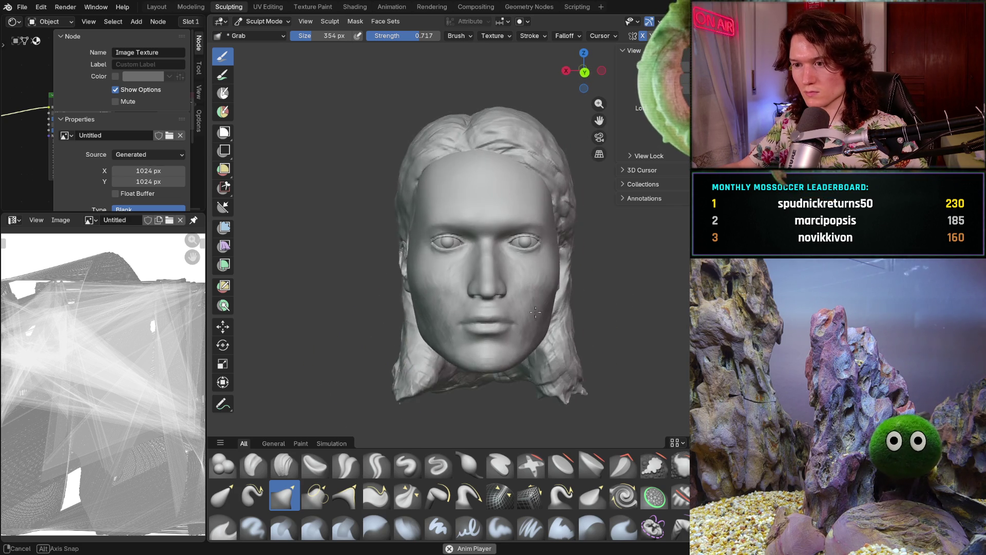
Review the refined face from the right profile back to a centred front view
{"action": "middle_click_drag", "start_coordinate": [565, 286], "coordinate": [529, 273]}
{"action": "mouse_move", "coordinate": [456, 315]}
{"action": "middle_mouse_down"}
{"action": "mouse_move", "coordinate": [663, 318]}
{"action": "mouse_move", "coordinate": [418, 298]}
{"action": "middle_mouse_up"}
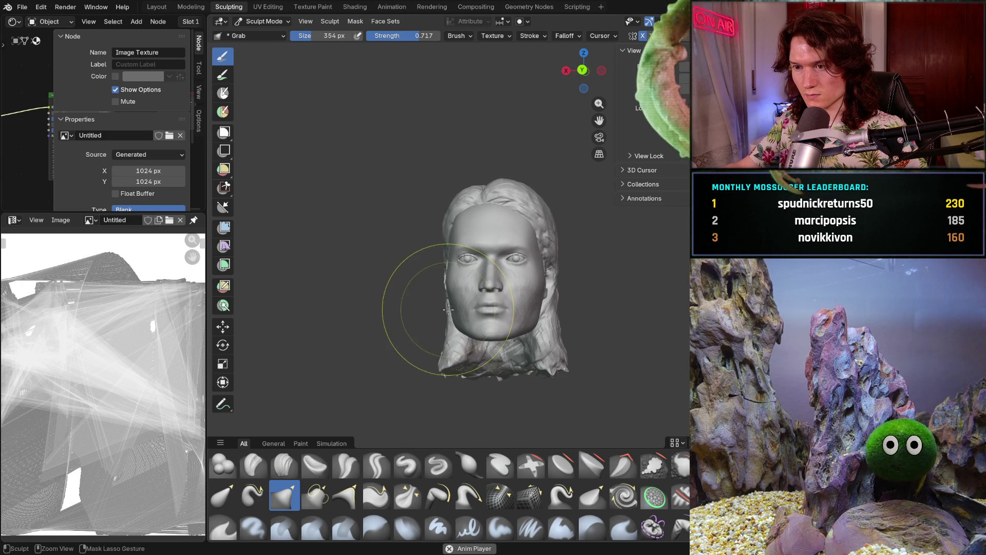
{"action": "mouse_move", "coordinate": [467, 326]}
{"action": "middle_mouse_down"}
{"action": "mouse_move", "coordinate": [459, 305]}
{"action": "mouse_move", "coordinate": [521, 324]}
{"action": "mouse_move", "coordinate": [517, 309]}
{"action": "mouse_move", "coordinate": [517, 343]}
{"action": "middle_mouse_up"}
{"action": "scroll", "coordinate": [530, 337], "scroll_direction": "up", "scroll_amount": 2}
{"action": "mouse_move", "coordinate": [610, 264]}
{"action": "middle_mouse_down"}
{"action": "mouse_move", "coordinate": [449, 299]}
{"action": "mouse_move", "coordinate": [483, 352]}
{"action": "mouse_move", "coordinate": [496, 344]}
{"action": "middle_mouse_up"}
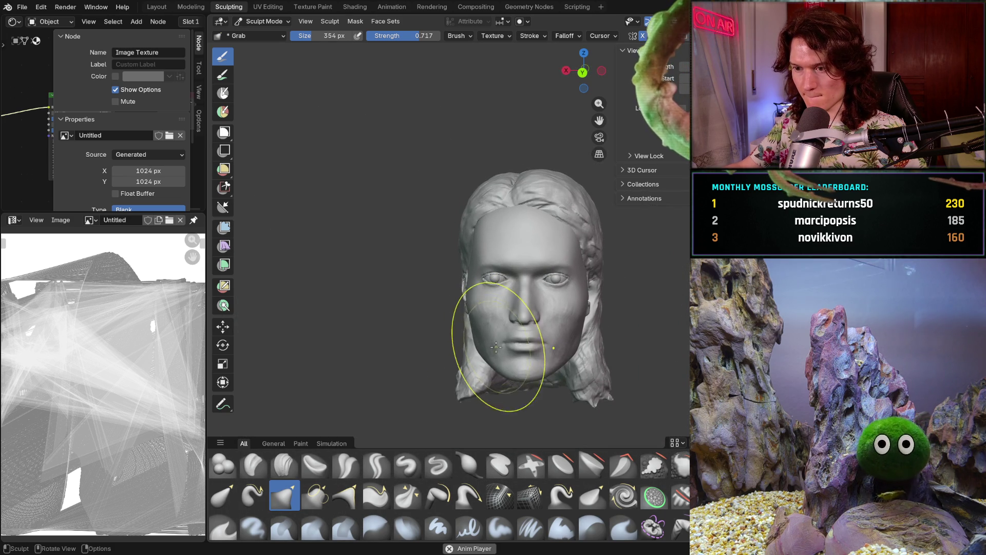
{"action": "scroll", "coordinate": [506, 359], "scroll_direction": "up", "scroll_amount": 4}
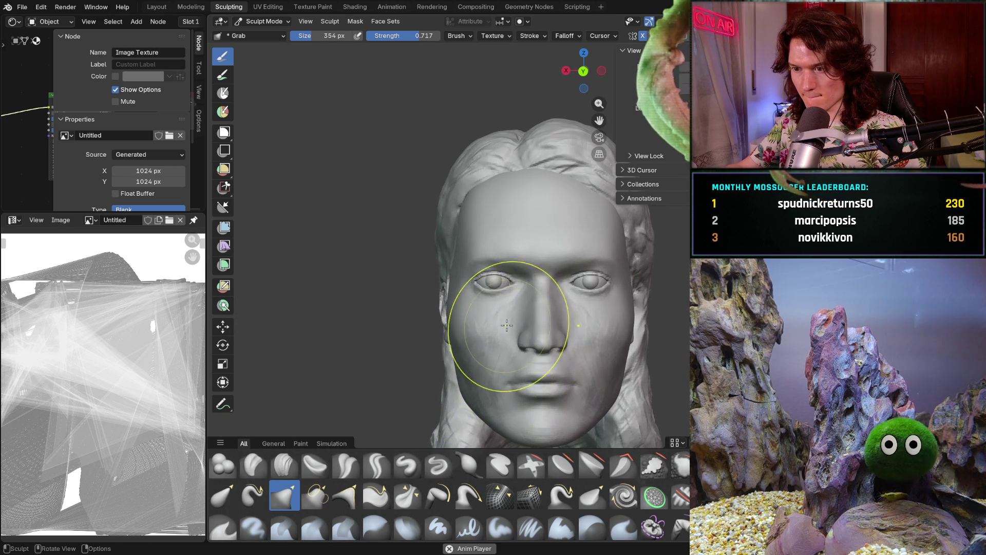
{"action": "middle_click_drag", "start_coordinate": [559, 343], "coordinate": [528, 323], "text": "shift"}
{"action": "scroll", "coordinate": [517, 246], "scroll_direction": "up", "scroll_amount": 3}
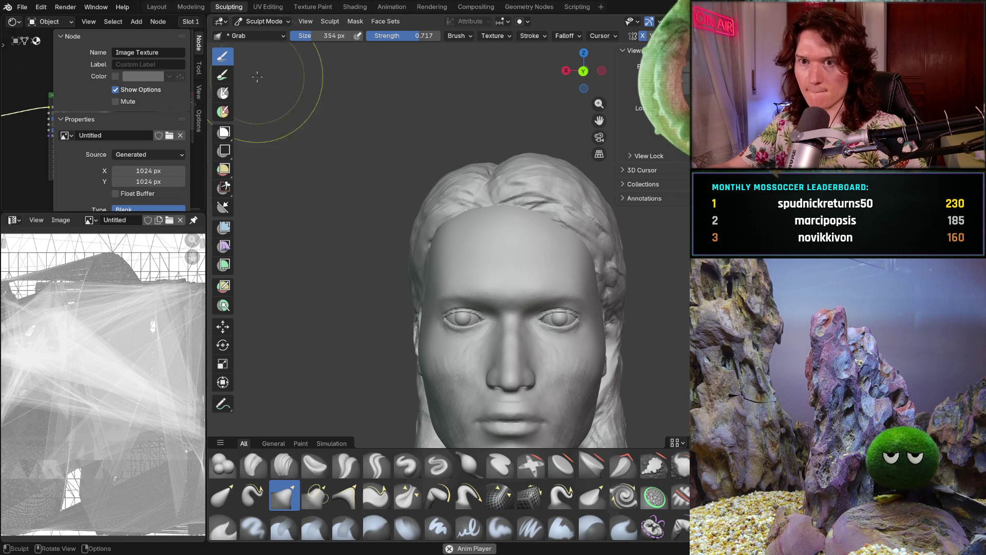
Leave Sculpt Mode for Object Mode, check the head's profile and select the hair mesh
{"action": "left_click", "coordinate": [262, 21]}
{"action": "left_click", "coordinate": [257, 33]}
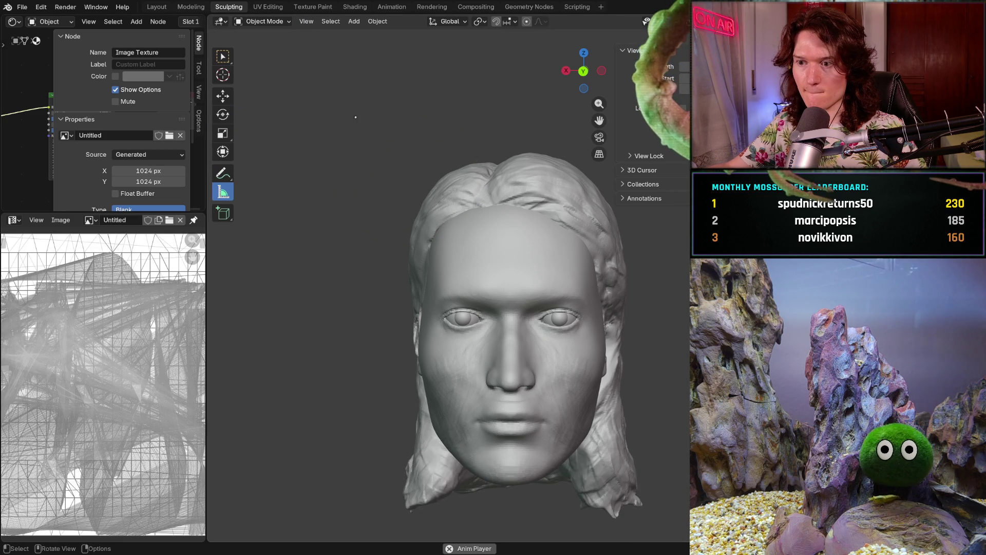
{"action": "middle_click_drag", "start_coordinate": [463, 257], "coordinate": [570, 257]}
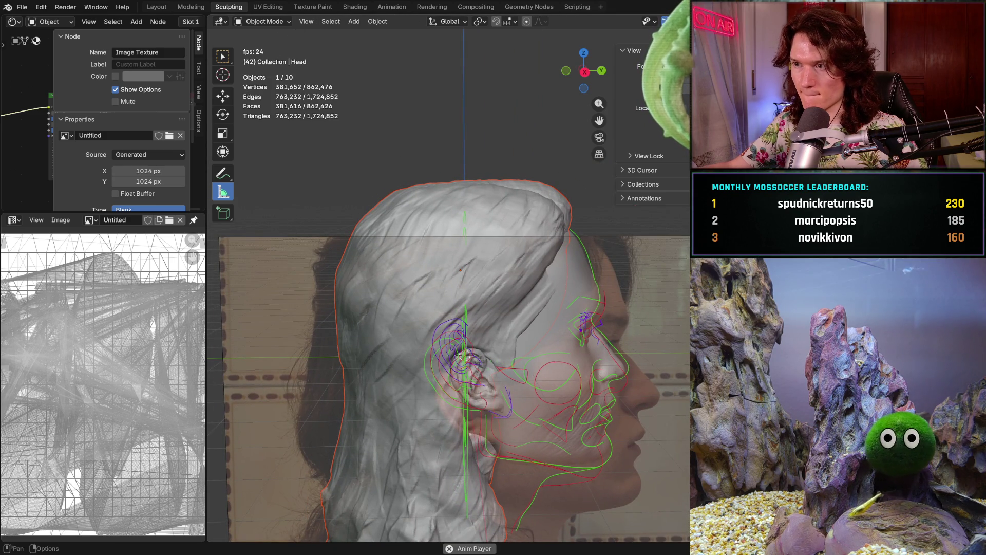
{"action": "left_click", "coordinate": [679, 21]}
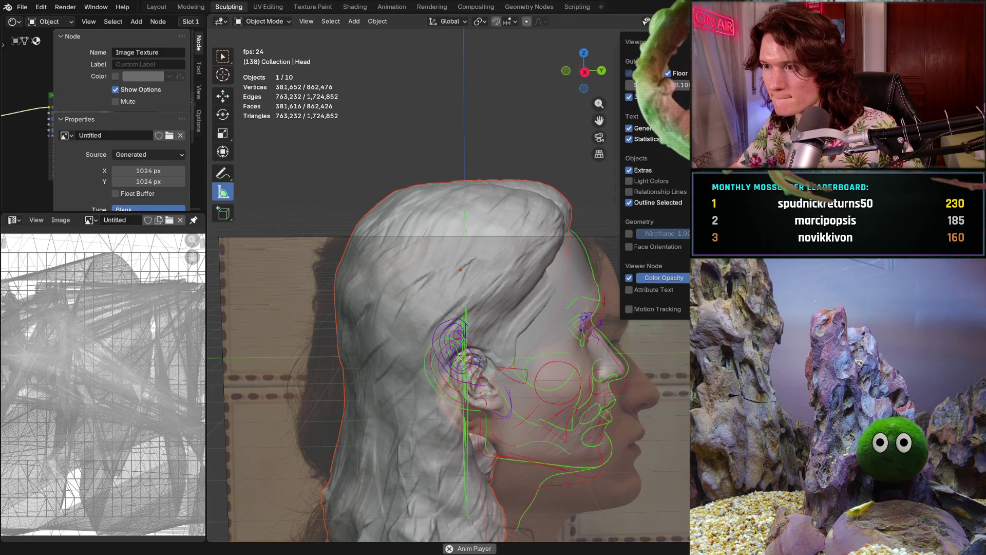
{"action": "mouse_move", "coordinate": [565, 309]}
{"action": "middle_mouse_down"}
{"action": "mouse_move", "coordinate": [486, 307]}
{"action": "mouse_move", "coordinate": [503, 215]}
{"action": "mouse_move", "coordinate": [350, 224]}
{"action": "mouse_move", "coordinate": [328, 161]}
{"action": "mouse_move", "coordinate": [277, 77]}
{"action": "middle_mouse_up"}
{"action": "left_click", "coordinate": [390, 226]}
Switch to the Move tool and inspect the Overlays and Selectability popovers
{"action": "left_click", "coordinate": [262, 21]}
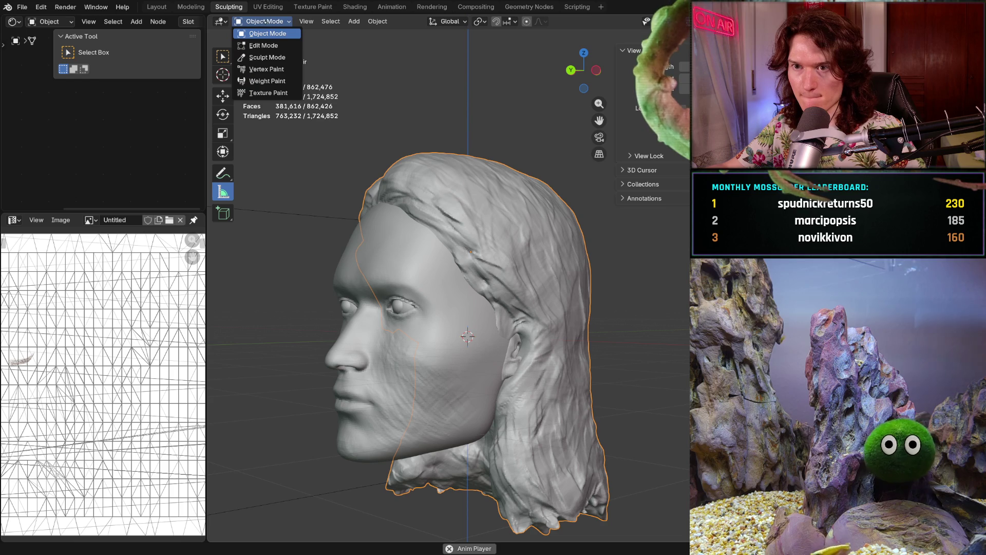
{"action": "key", "text": "Escape"}
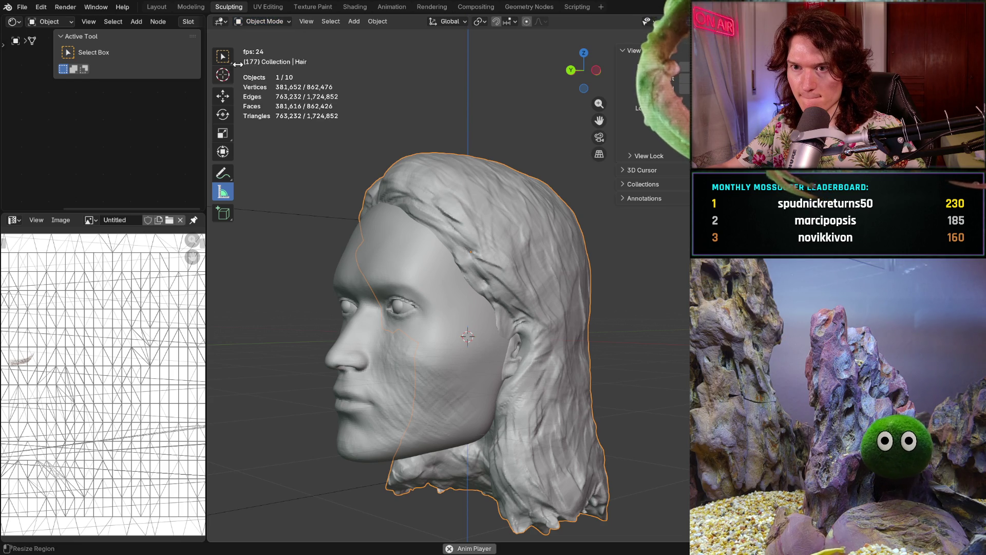
{"action": "key", "text": "shift+space"}
{"action": "key", "text": "g"}
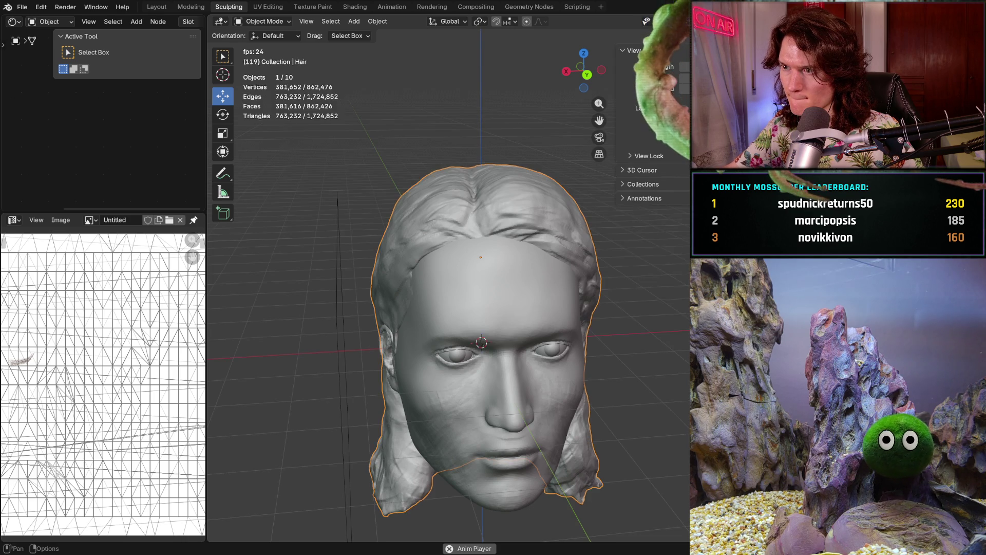
{"action": "left_click", "coordinate": [659, 21]}
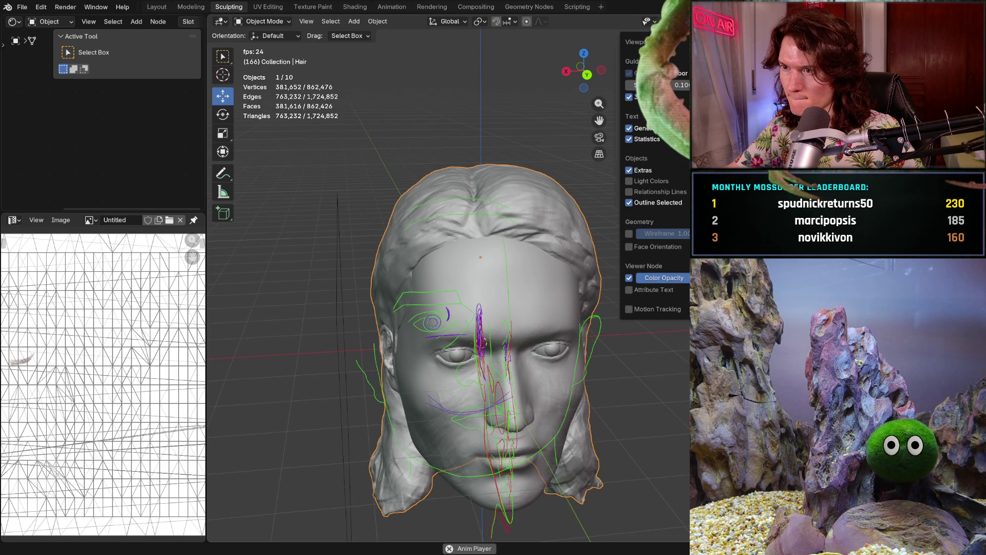
{"action": "left_click", "coordinate": [650, 22]}
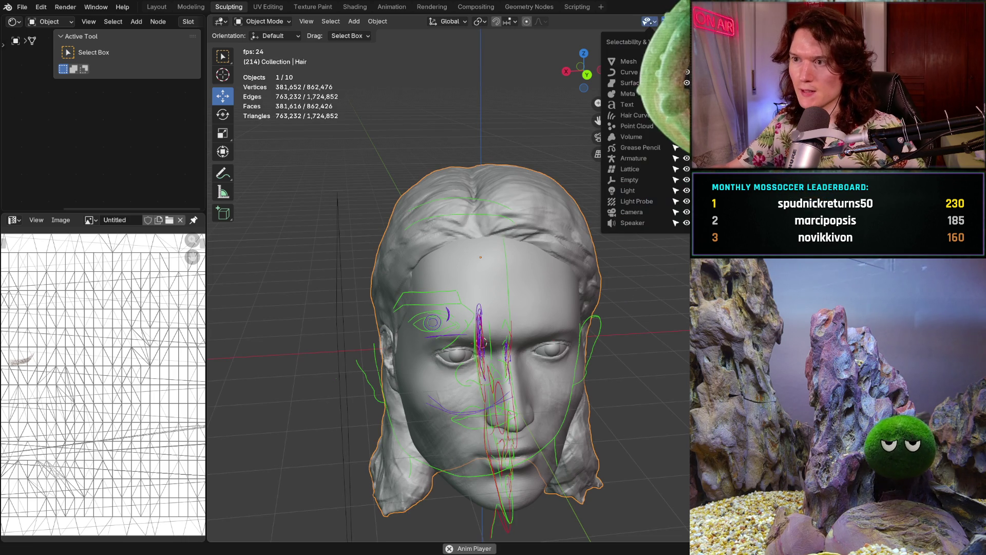
Confirm a sidebar field value and go through the Modeling workspace to Layout
{"action": "mouse_move", "coordinate": [534, 287]}
{"action": "middle_mouse_down"}
{"action": "mouse_move", "coordinate": [483, 284]}
{"action": "mouse_move", "coordinate": [499, 307]}
{"action": "middle_mouse_up"}
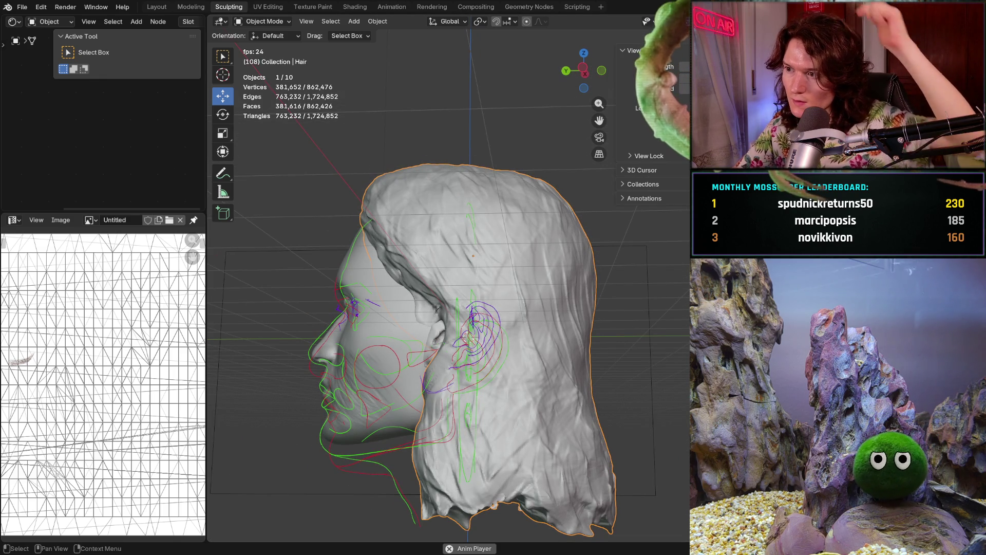
{"action": "left_click", "coordinate": [685, 78]}
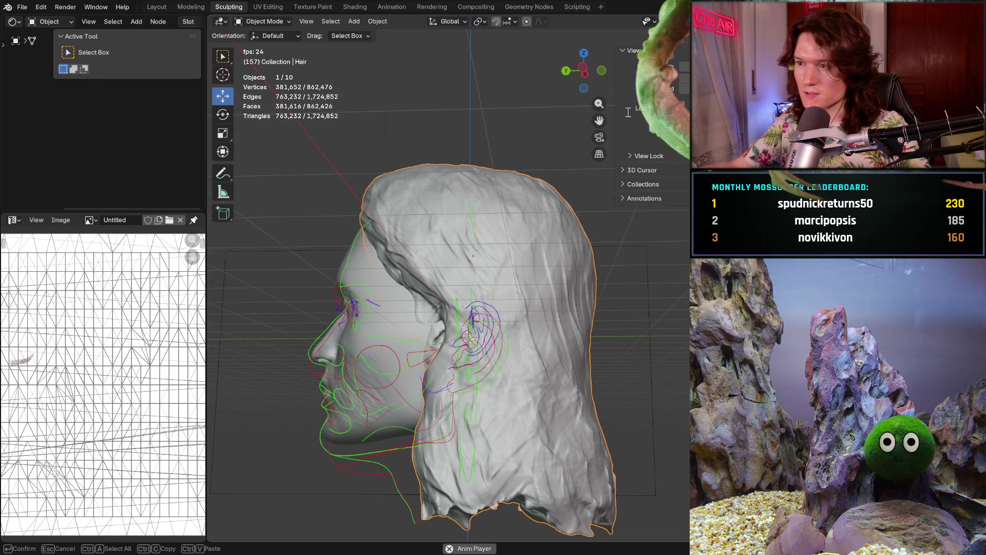
{"action": "key", "text": "Return"}
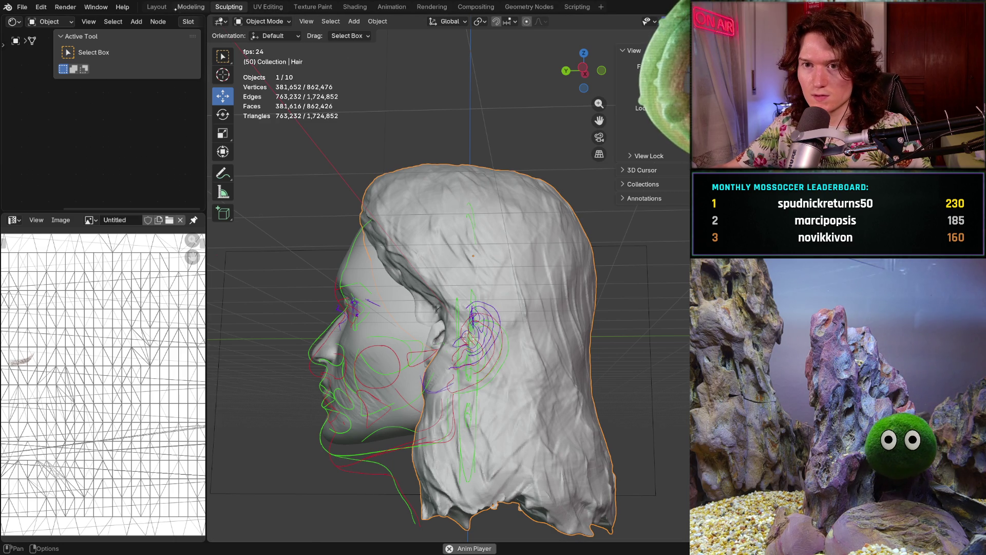
{"action": "left_click", "coordinate": [180, 7]}
{"action": "left_click", "coordinate": [157, 7]}
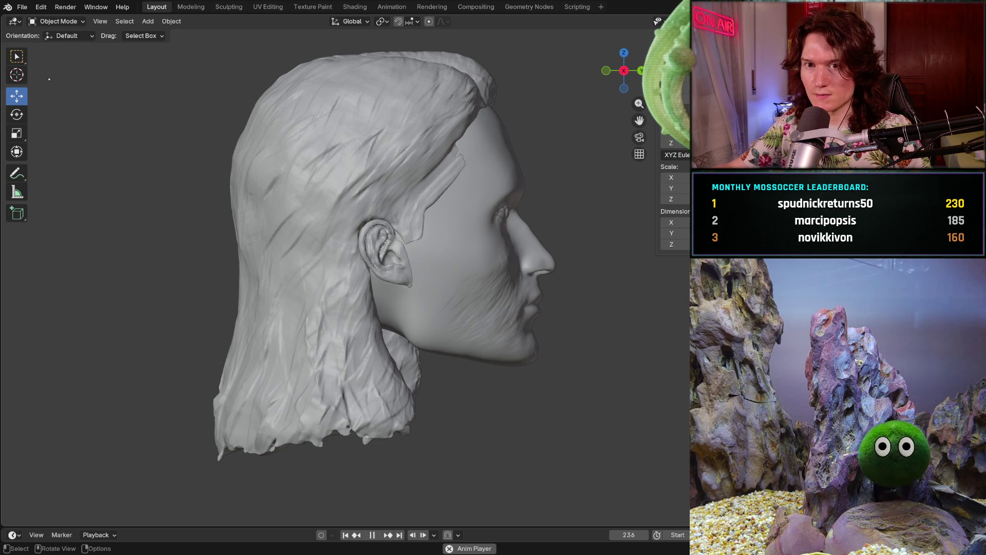
Switch to Select Box, show overlays again and click between the head and hair meshes
{"action": "left_click", "coordinate": [17, 56]}
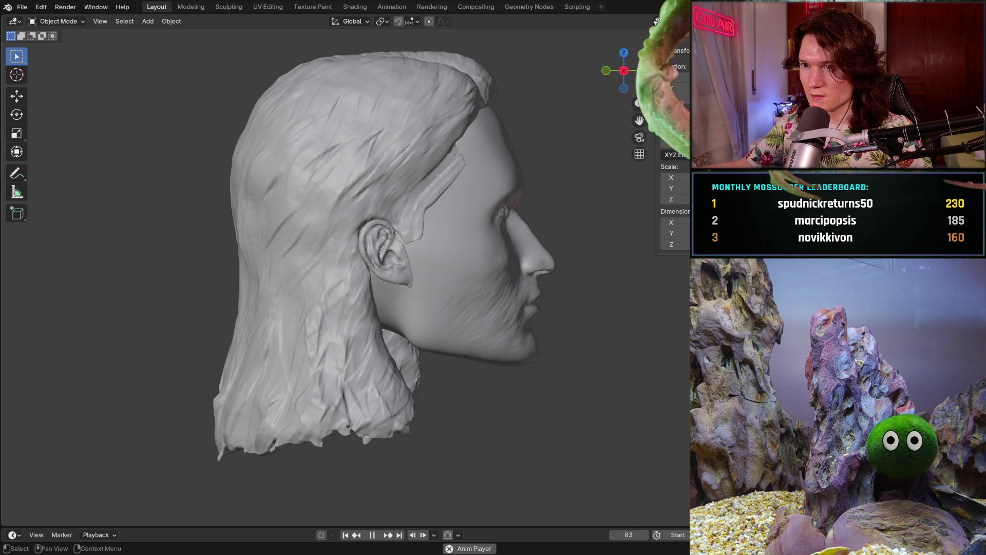
{"action": "key", "text": "shift+alt+z"}
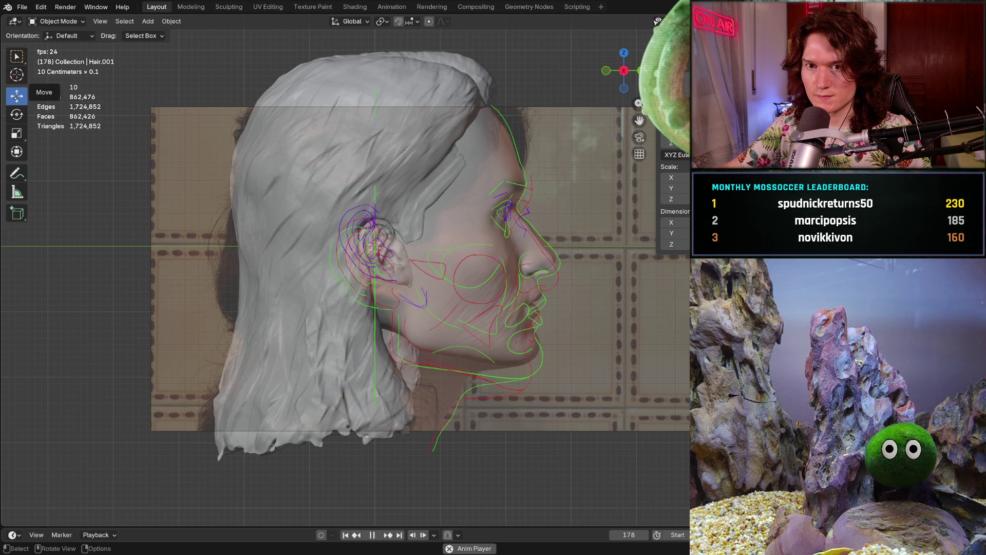
{"action": "middle_click_drag", "start_coordinate": [494, 118], "coordinate": [423, 130]}
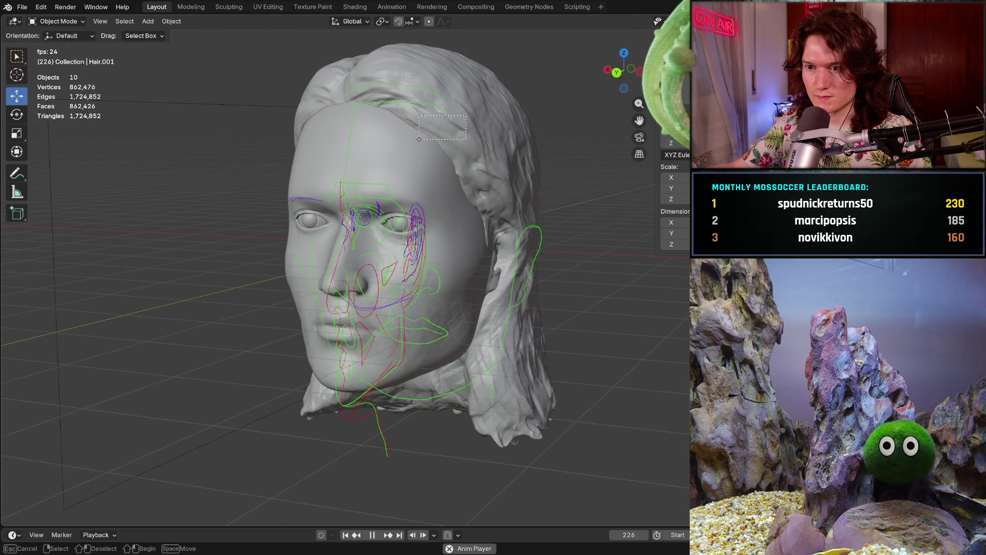
{"action": "left_click", "coordinate": [424, 130]}
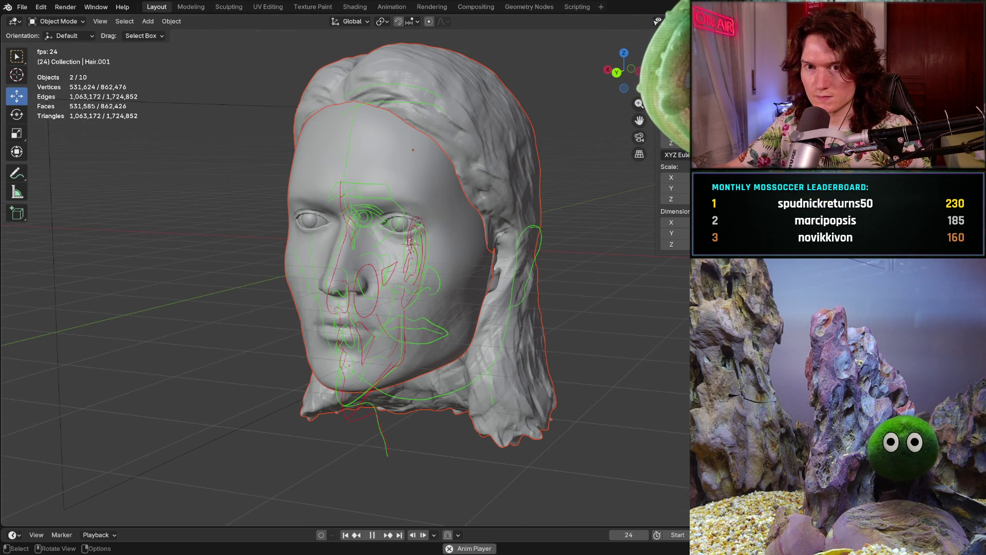
{"action": "scroll", "coordinate": [437, 170], "scroll_direction": "down", "scroll_amount": 3}
{"action": "middle_click_drag", "start_coordinate": [437, 169], "coordinate": [451, 195]}
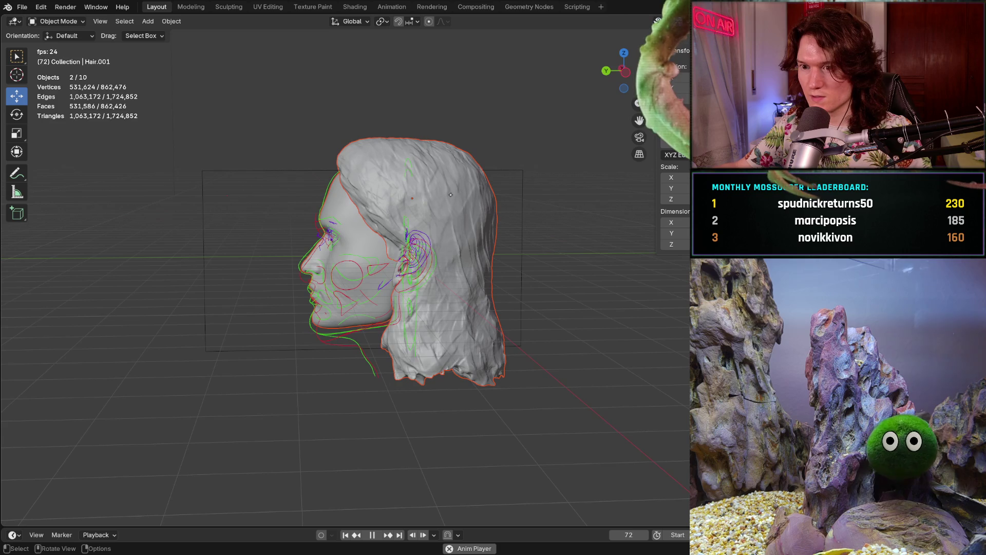
{"action": "left_click", "coordinate": [462, 237]}
{"action": "left_click", "coordinate": [474, 266]}
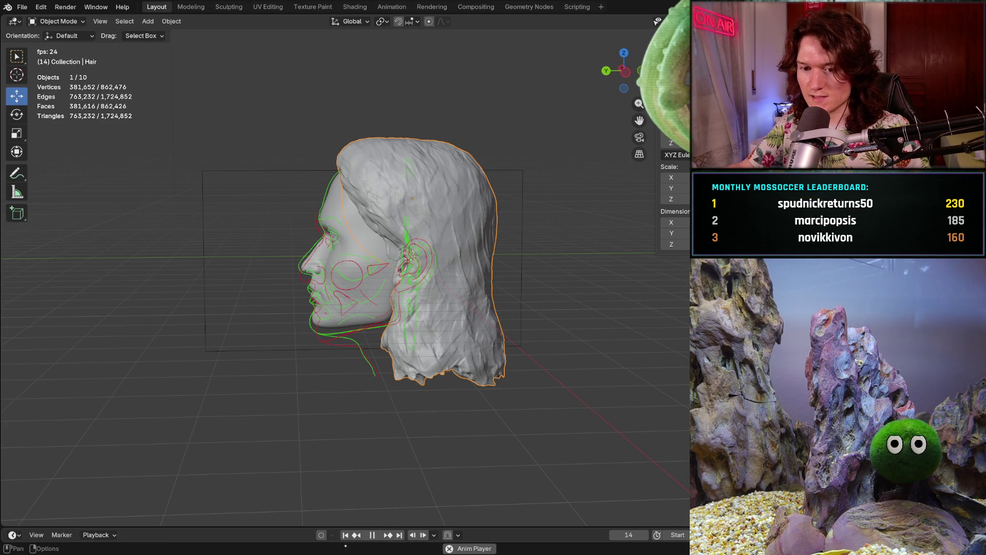
Stop playback, orbit to the side profile, select the hair and start moving it in Y and Z
{"action": "left_click", "coordinate": [485, 547]}
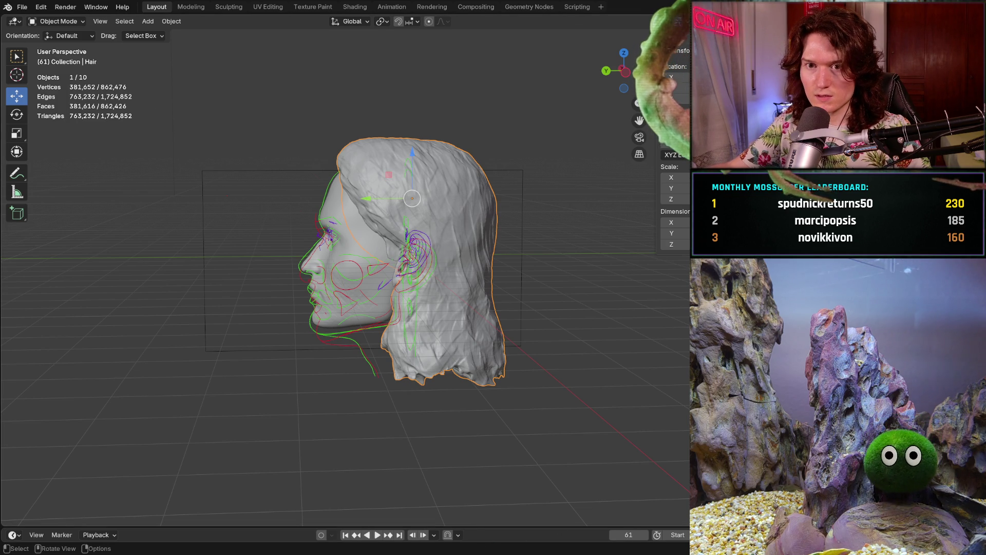
{"action": "mouse_move", "coordinate": [372, 245]}
{"action": "middle_mouse_down"}
{"action": "mouse_move", "coordinate": [525, 234]}
{"action": "mouse_move", "coordinate": [293, 232]}
{"action": "middle_mouse_up"}
{"action": "scroll", "coordinate": [292, 233], "scroll_direction": "up", "scroll_amount": 3}
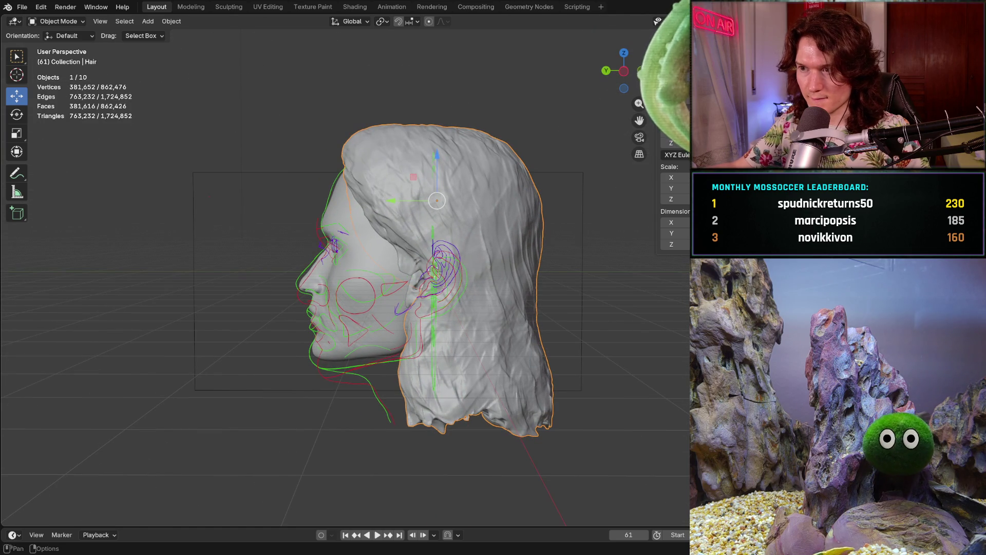
{"action": "key", "text": "shift+alt+z"}
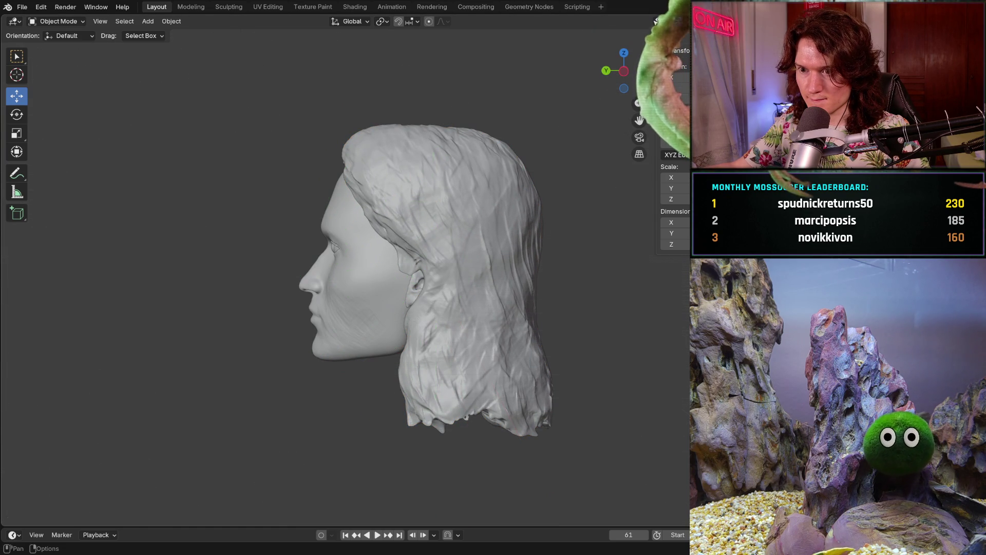
{"action": "key", "text": "shift+alt+z"}
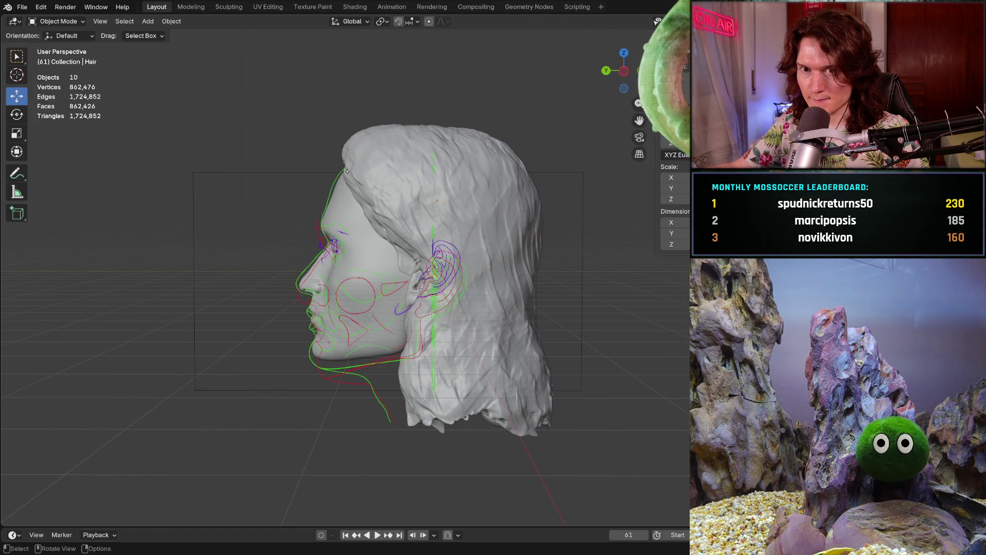
{"action": "left_click", "coordinate": [438, 191]}
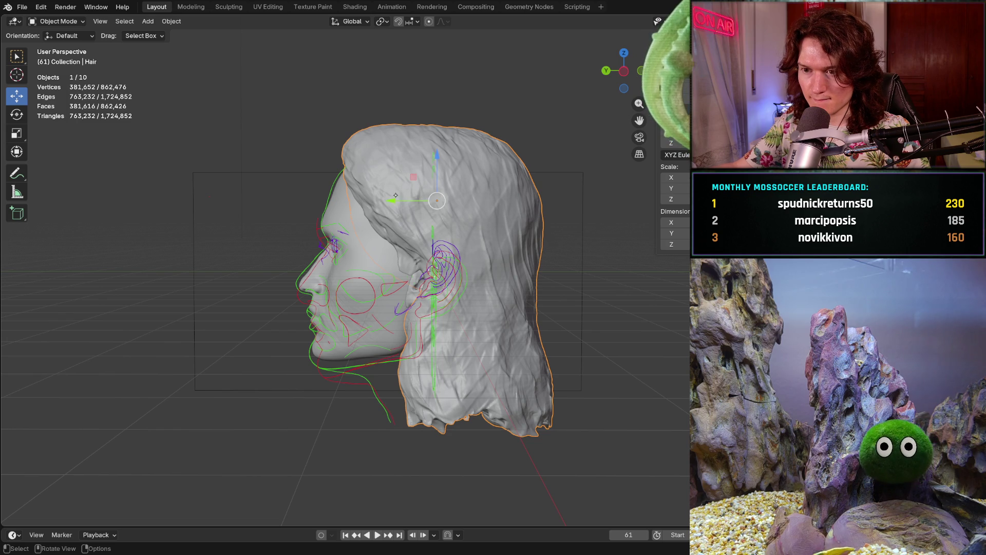
{"action": "scroll", "coordinate": [402, 189], "scroll_direction": "up", "scroll_amount": 2}
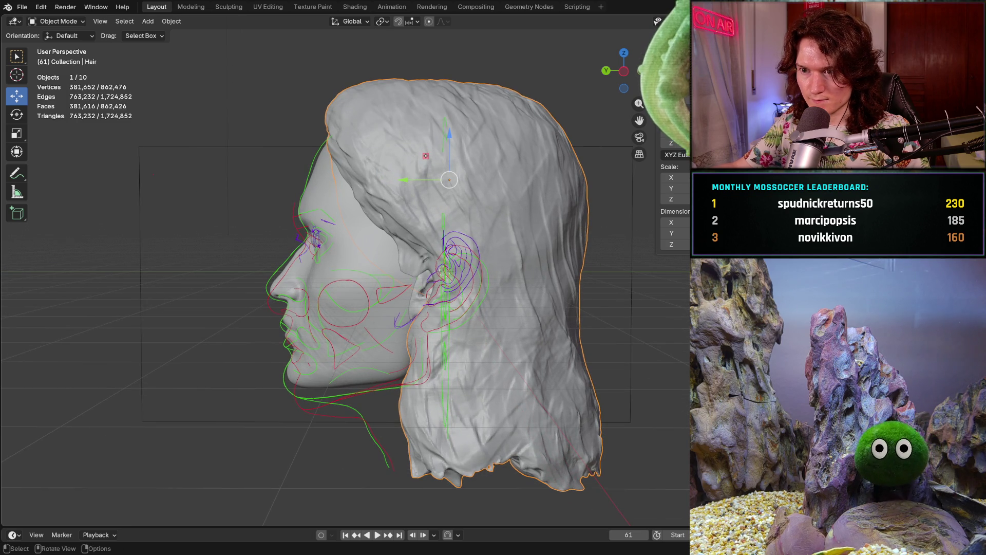
{"action": "left_click_drag", "start_coordinate": [425, 155], "coordinate": [395, 189]}
Drag the hair mesh along the YZ plane to fit the head, then hide overlays
{"action": "middle_click_drag", "start_coordinate": [394, 189], "coordinate": [514, 191]}
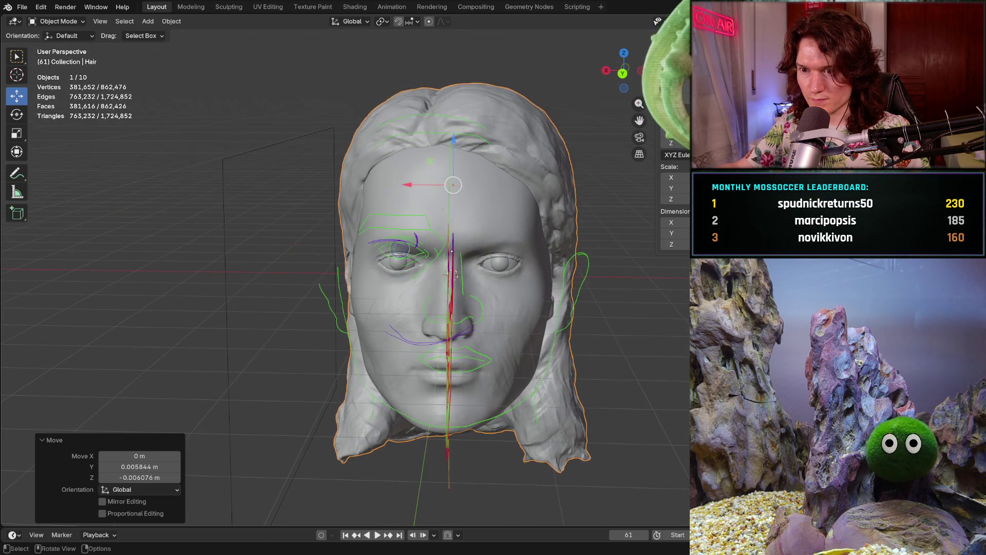
{"action": "mouse_move", "coordinate": [455, 275]}
{"action": "middle_mouse_down"}
{"action": "mouse_move", "coordinate": [530, 251]}
{"action": "mouse_move", "coordinate": [383, 268]}
{"action": "mouse_move", "coordinate": [297, 264]}
{"action": "mouse_move", "coordinate": [507, 259]}
{"action": "mouse_move", "coordinate": [428, 266]}
{"action": "middle_mouse_up"}
{"action": "key", "text": "shift+alt+z"}
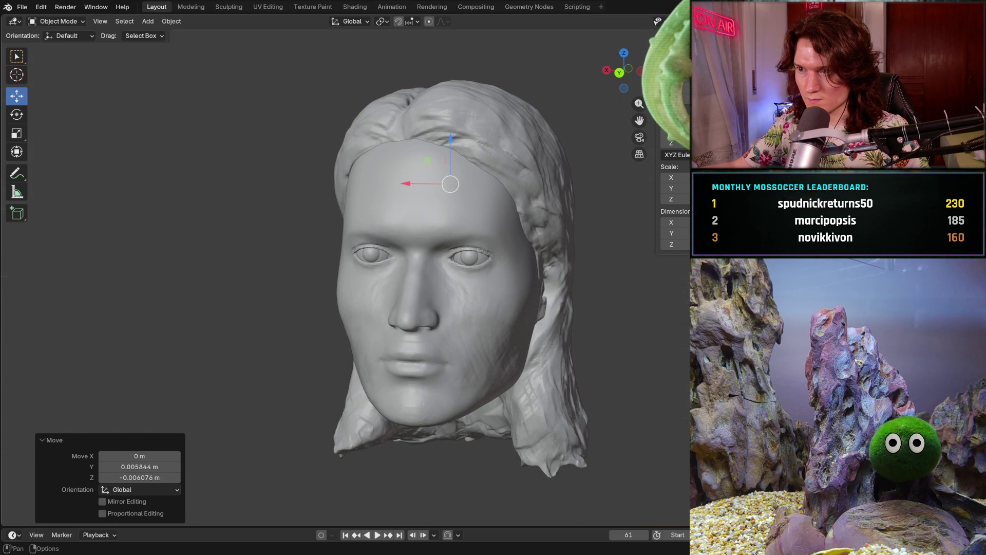
Undo the hair move, snap to front view with Ctrl+Numpad 1 and return to Sculpting
{"action": "key", "text": "ctrl+z"}
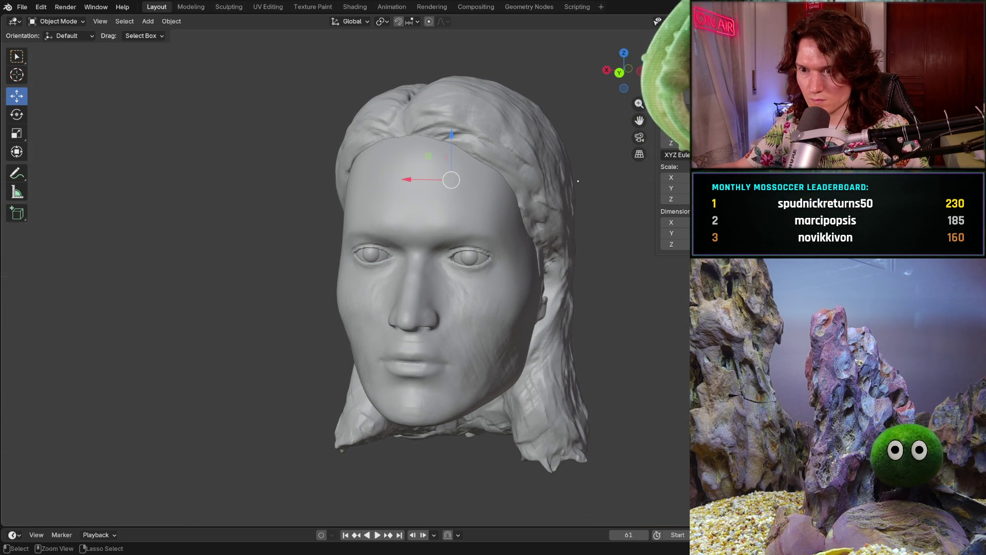
{"action": "mouse_move", "coordinate": [491, 238]}
{"action": "middle_mouse_down"}
{"action": "mouse_move", "coordinate": [506, 236]}
{"action": "mouse_move", "coordinate": [476, 261]}
{"action": "mouse_move", "coordinate": [505, 255]}
{"action": "mouse_move", "coordinate": [514, 288]}
{"action": "mouse_move", "coordinate": [477, 334]}
{"action": "mouse_move", "coordinate": [495, 388]}
{"action": "middle_mouse_up"}
{"action": "key", "text": "ctrl+KP_1"}
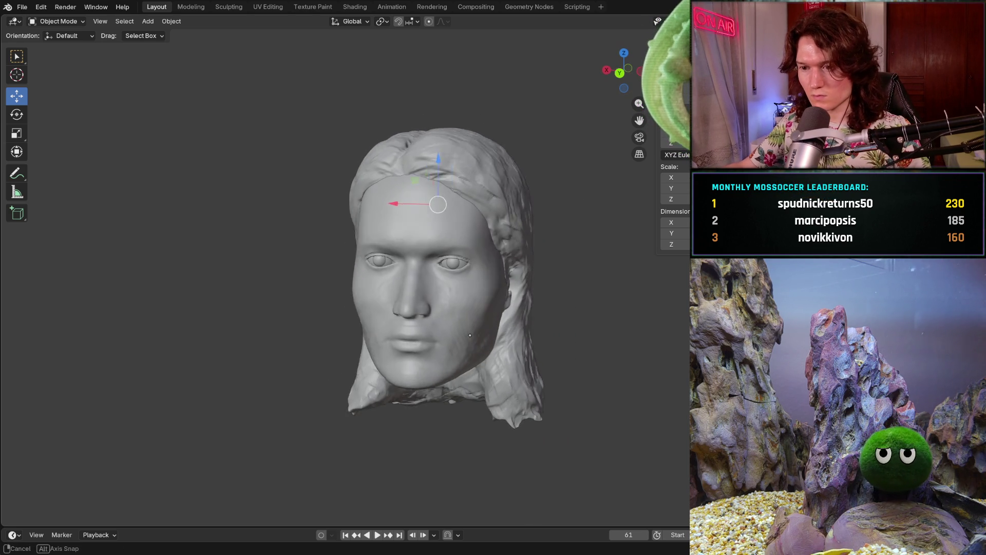
{"action": "left_click", "coordinate": [229, 7]}
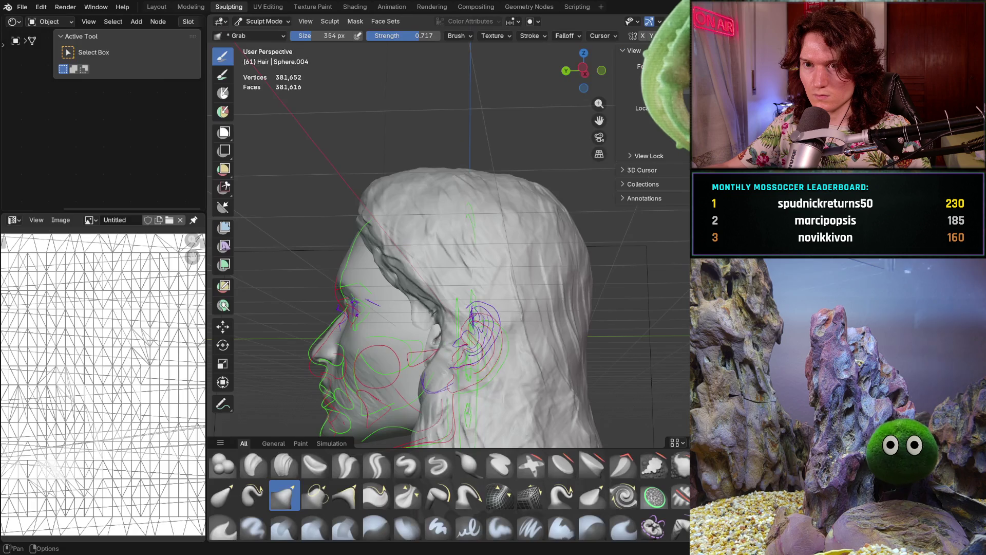
Orbit to a near-front view of the face, hide the overlays and zoom in
{"action": "mouse_move", "coordinate": [431, 277]}
{"action": "middle_mouse_down"}
{"action": "mouse_move", "coordinate": [495, 330]}
{"action": "mouse_move", "coordinate": [550, 298]}
{"action": "mouse_move", "coordinate": [560, 278]}
{"action": "middle_mouse_up"}
{"action": "key", "text": "shift+alt+z"}
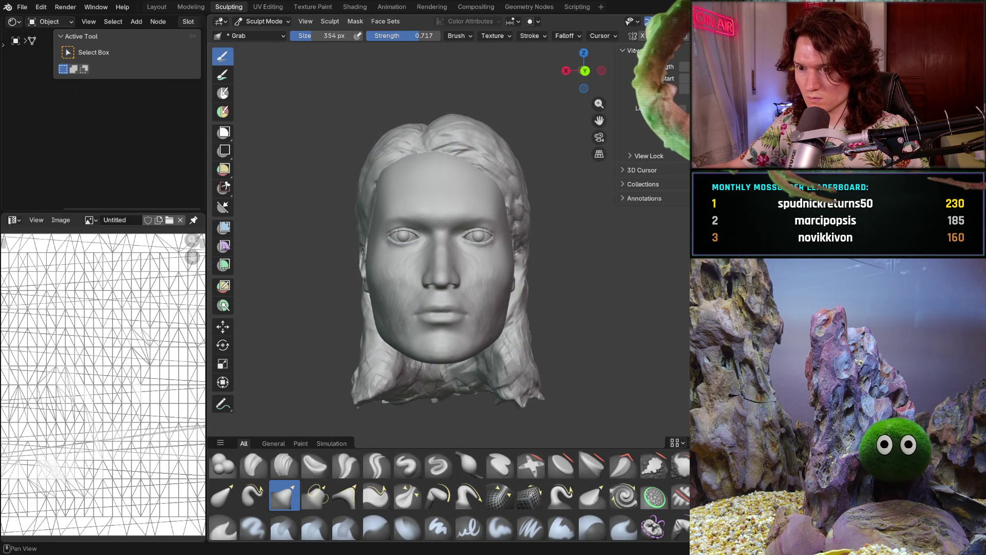
{"action": "scroll", "coordinate": [509, 316], "scroll_direction": "up", "scroll_amount": 2}
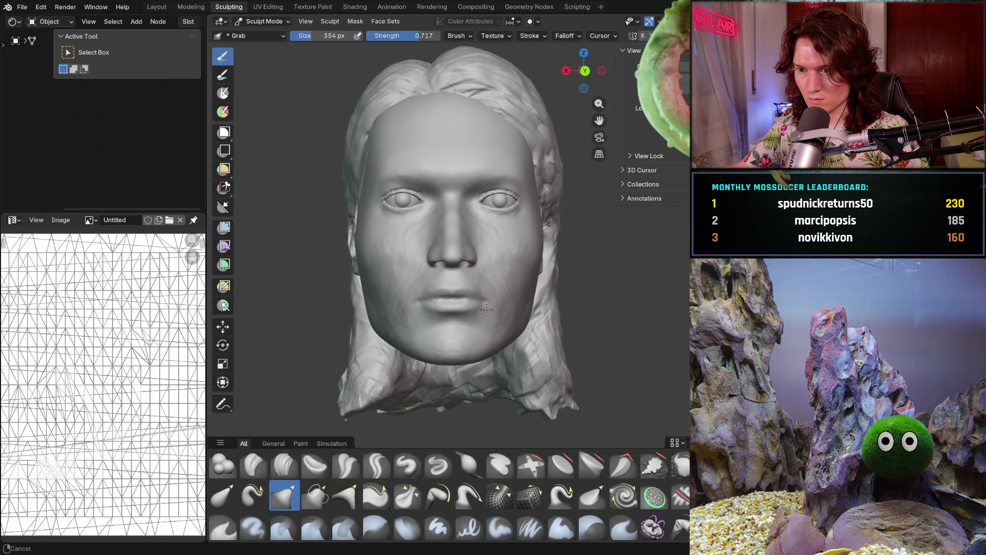